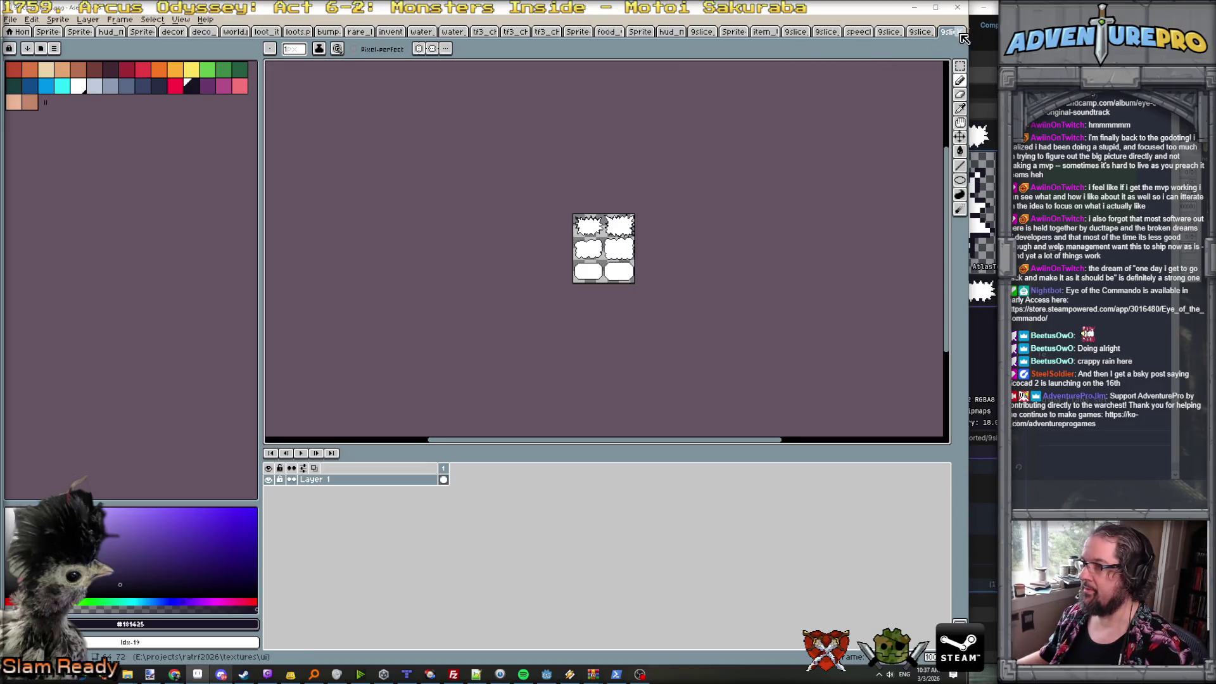
- Close the five extra sprite documents and the item sprite sheet
{"action": "left_click", "coordinate": [963, 39]}
{"action": "left_click", "coordinate": [963, 36]}
{"action": "left_click", "coordinate": [963, 36]}
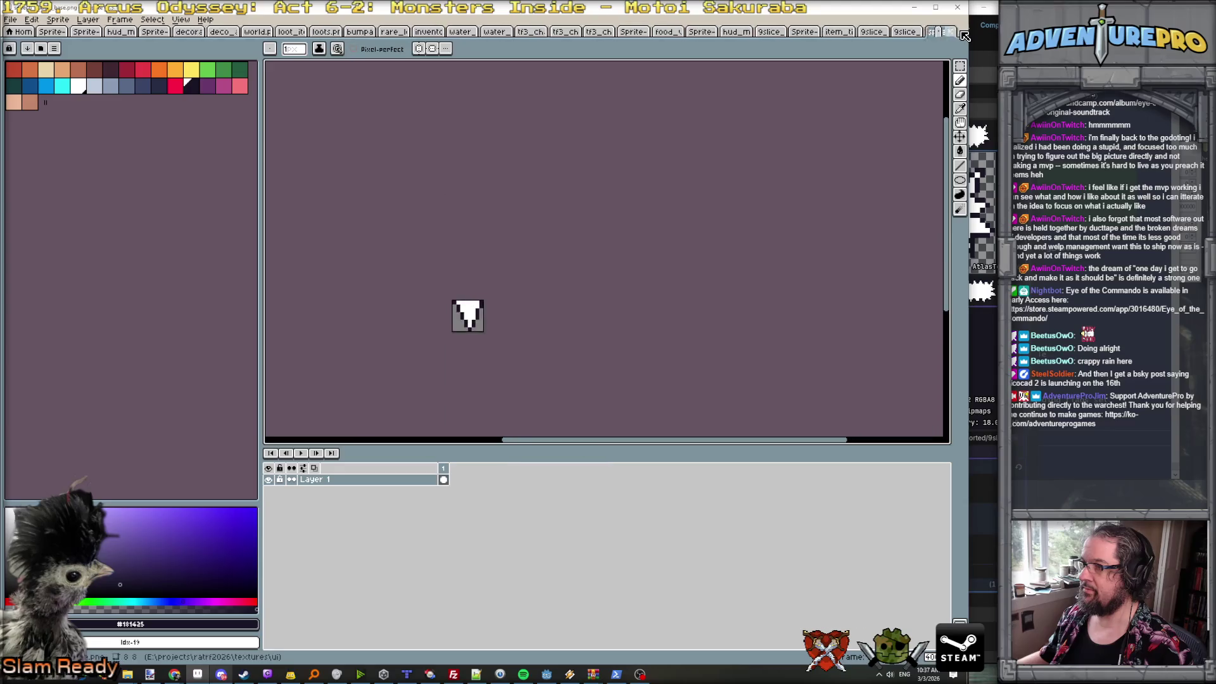
{"action": "left_click", "coordinate": [963, 36]}
{"action": "left_click", "coordinate": [963, 36]}
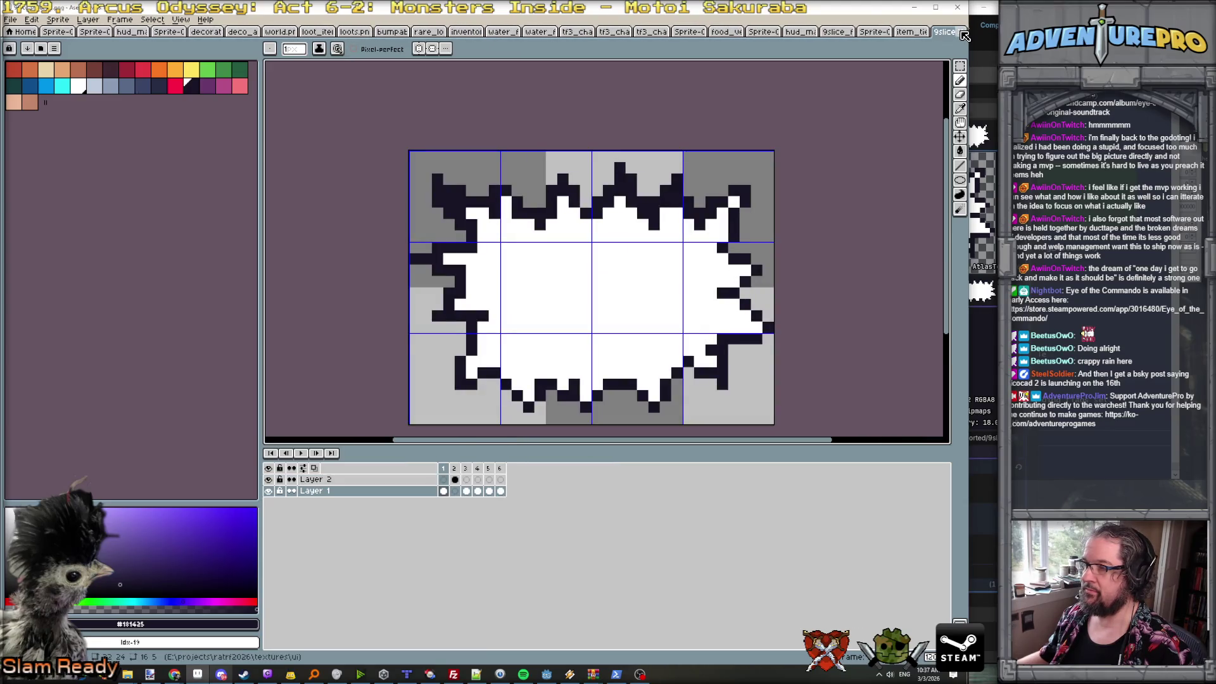
{"action": "left_click", "coordinate": [912, 34]}
{"action": "left_click", "coordinate": [924, 32]}
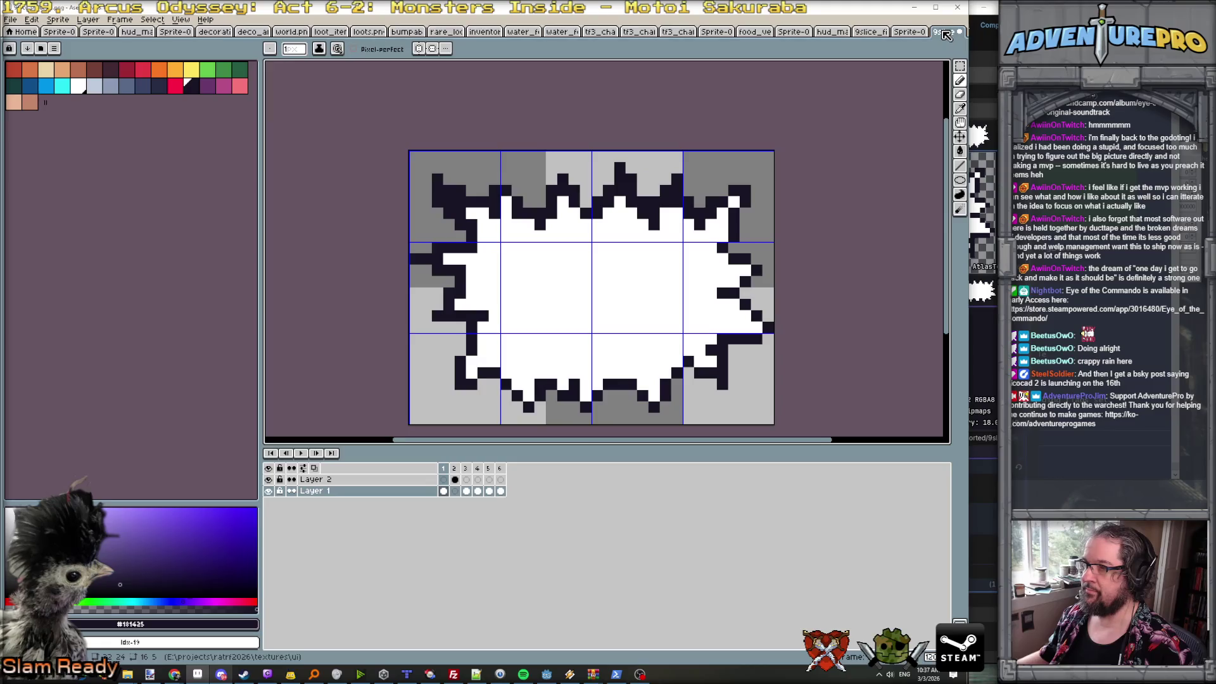
- Save the shout bubble as an .ase file in the art scratch folder
{"action": "left_click", "coordinate": [18, 22]}
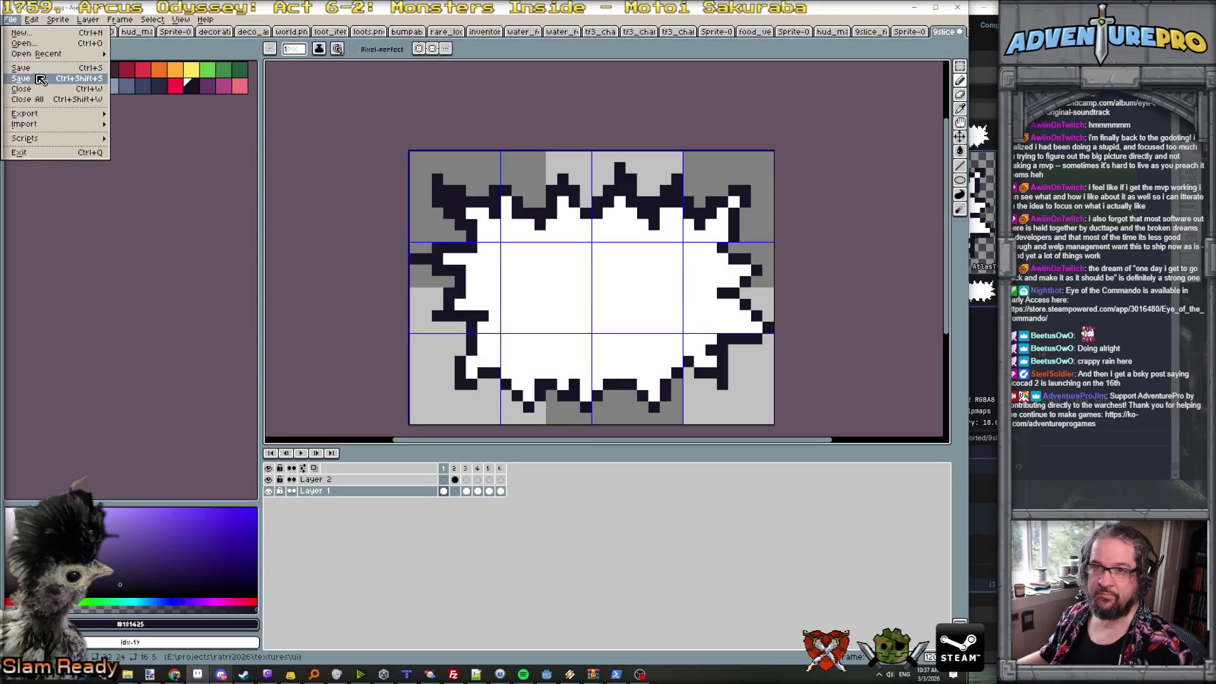
{"action": "left_click", "coordinate": [28, 82]}
{"action": "left_click", "coordinate": [234, 36]}
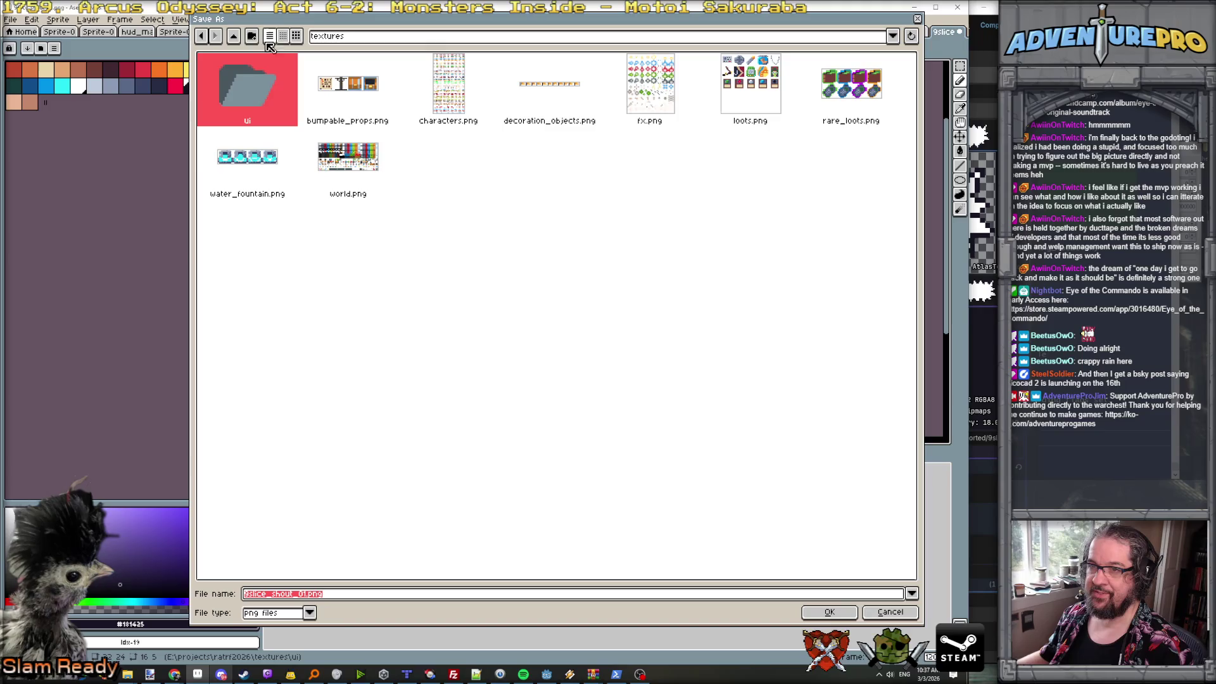
{"action": "left_click", "coordinate": [234, 37]}
{"action": "double_click", "coordinate": [412, 92]}
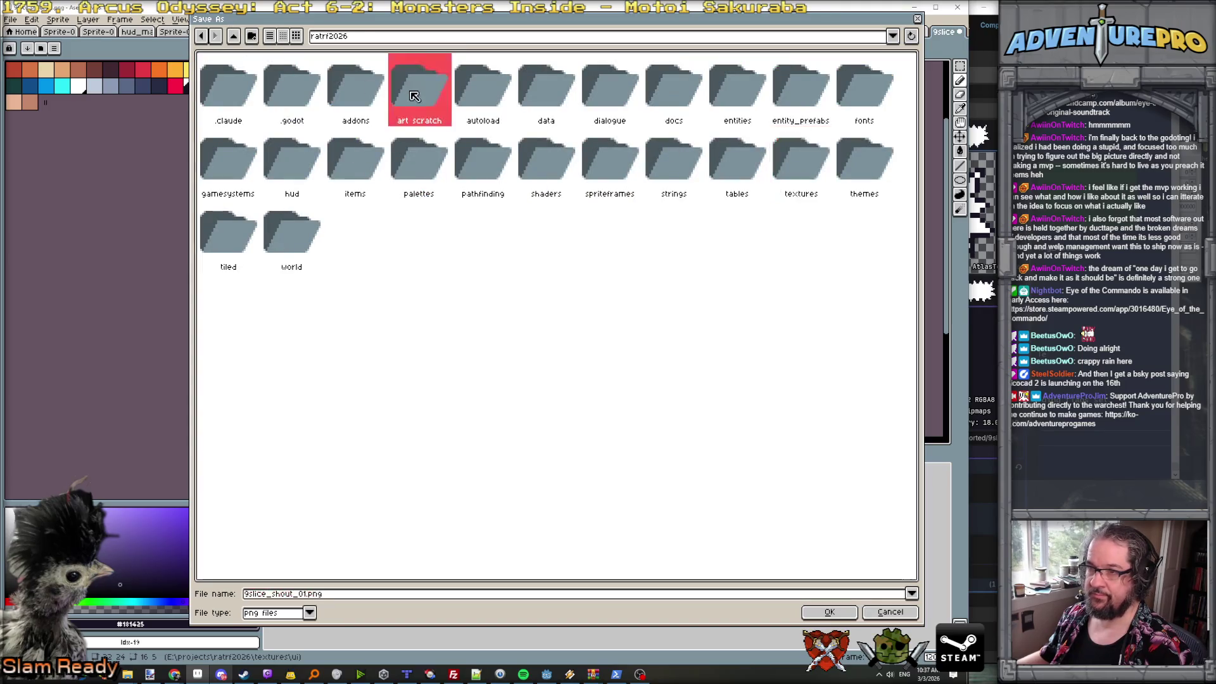
{"action": "left_click", "coordinate": [311, 613]}
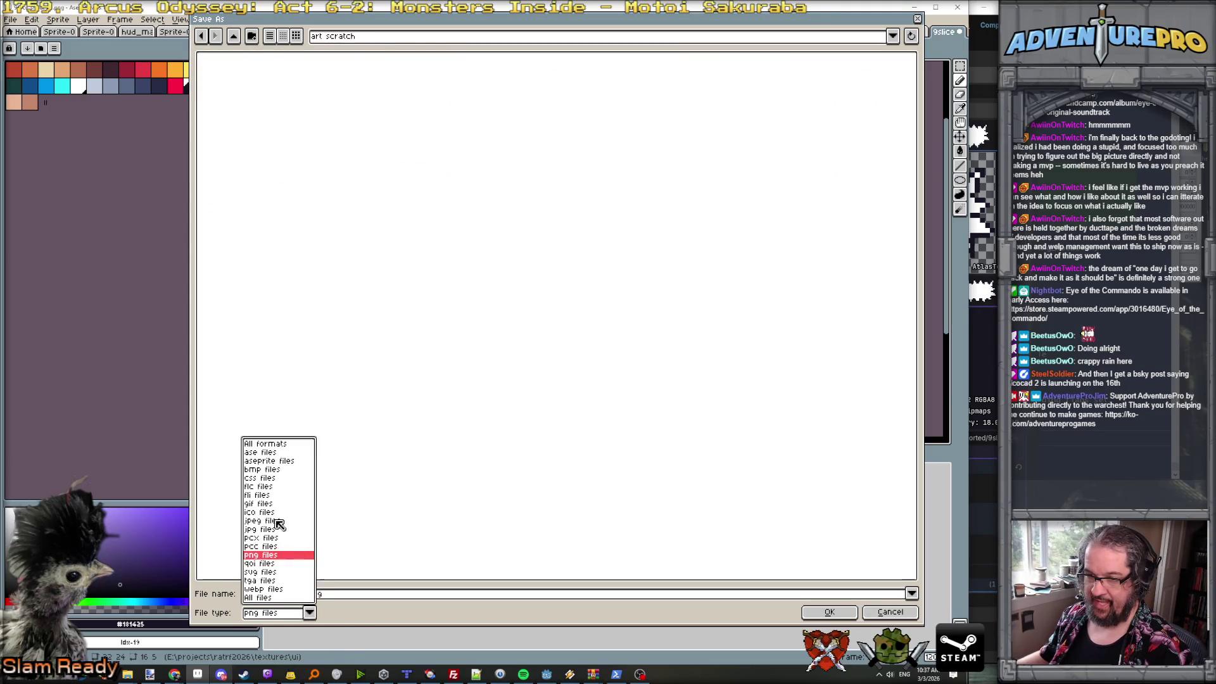
{"action": "left_click", "coordinate": [262, 452]}
{"action": "left_click", "coordinate": [823, 612]}
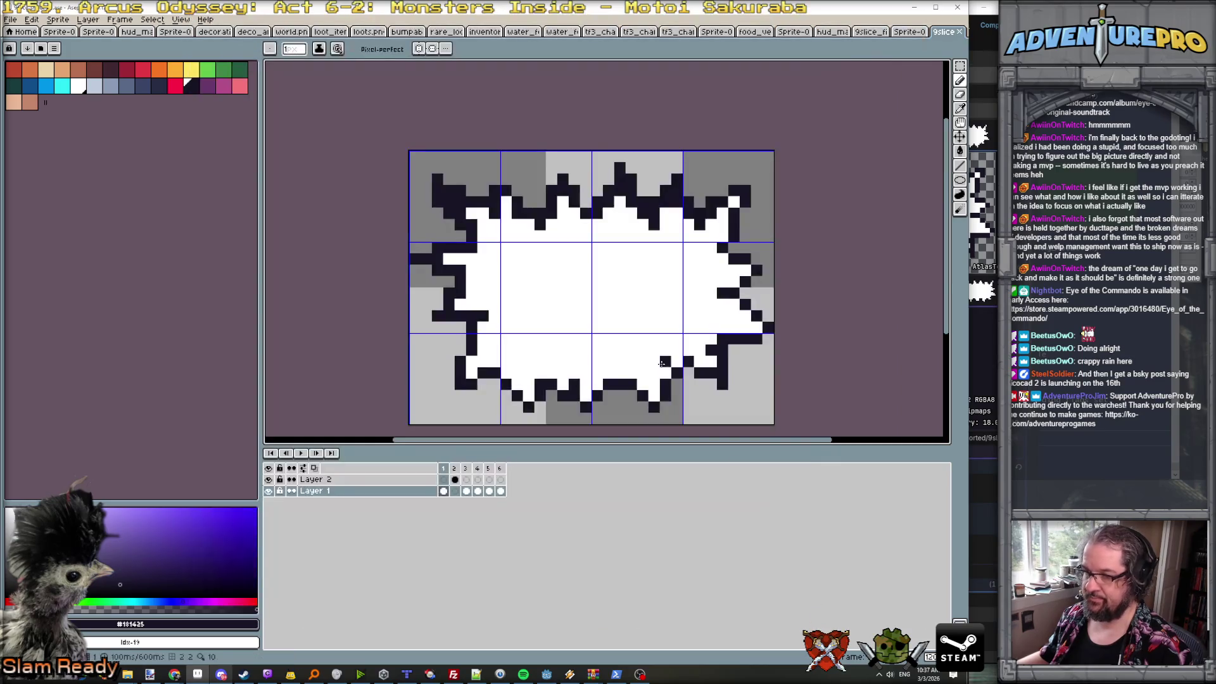
- In Godot, refresh the bubble's Texture resource and scroll the Inspector to its 8 px patch margins
{"action": "key", "text": "alt+Tab"}
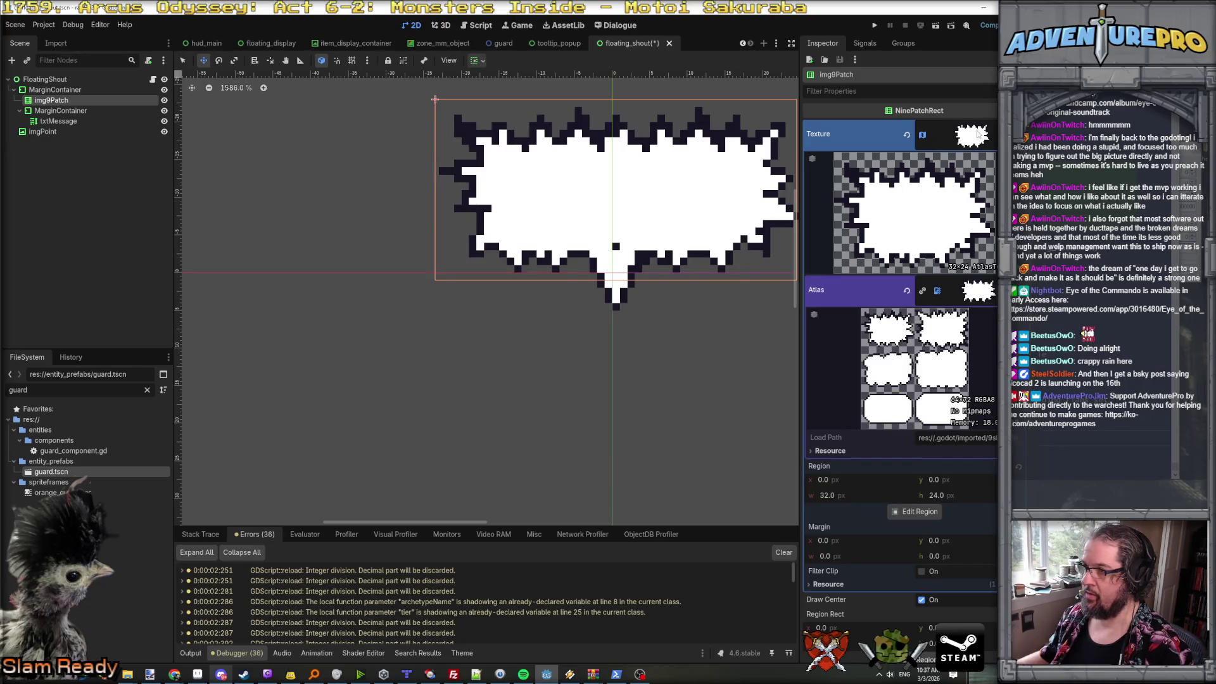
{"action": "left_click", "coordinate": [979, 135]}
{"action": "left_click", "coordinate": [961, 146]}
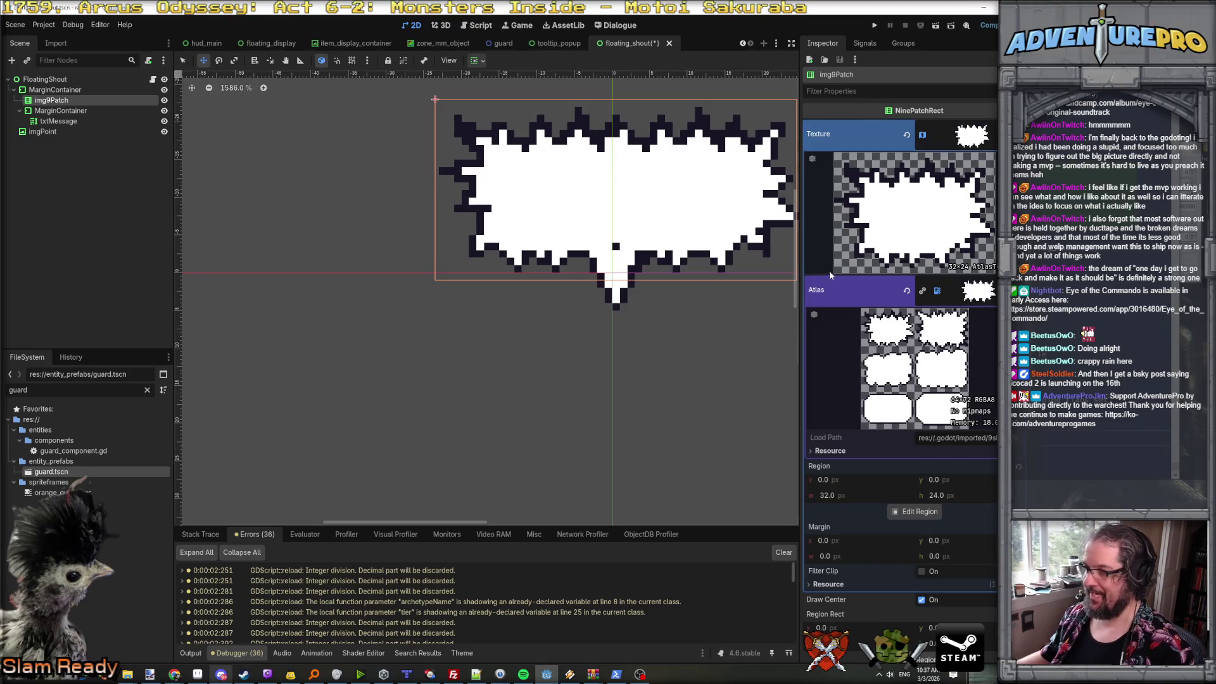
{"action": "scroll", "coordinate": [615, 247], "scroll_direction": "up", "scroll_amount": 4}
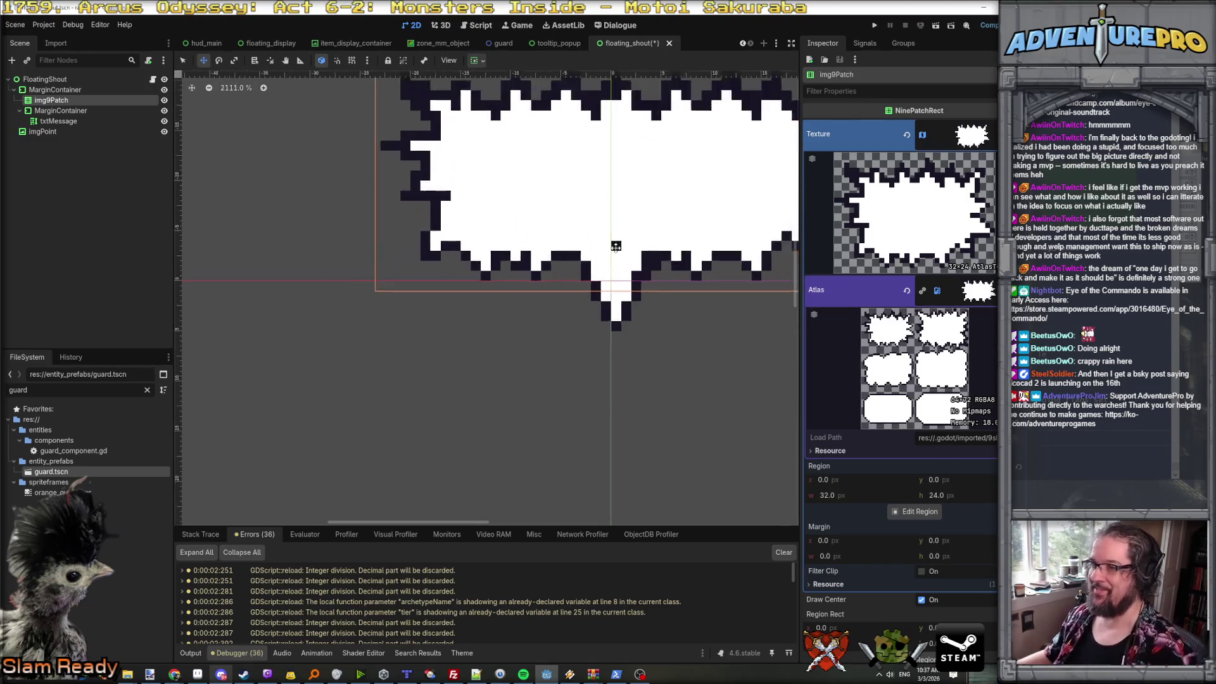
{"action": "scroll", "coordinate": [616, 246], "scroll_direction": "down", "scroll_amount": 3}
{"action": "scroll", "coordinate": [616, 247], "scroll_direction": "up", "scroll_amount": 3}
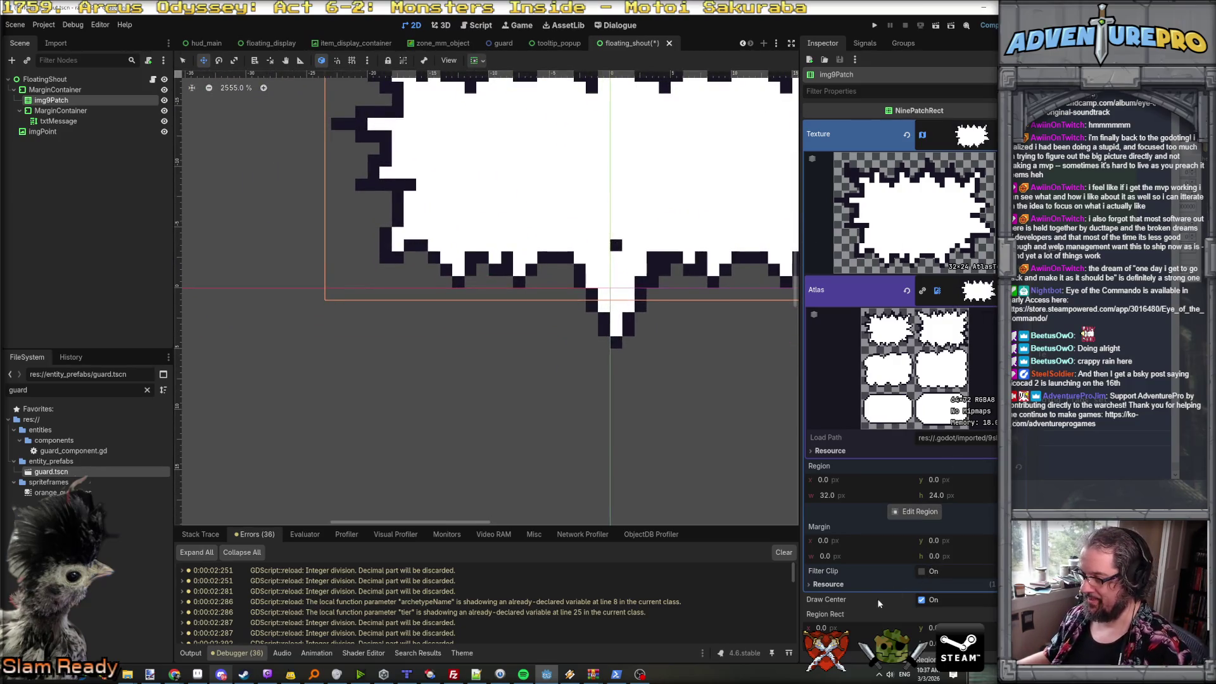
{"action": "scroll", "coordinate": [926, 514], "scroll_direction": "down", "scroll_amount": 3}
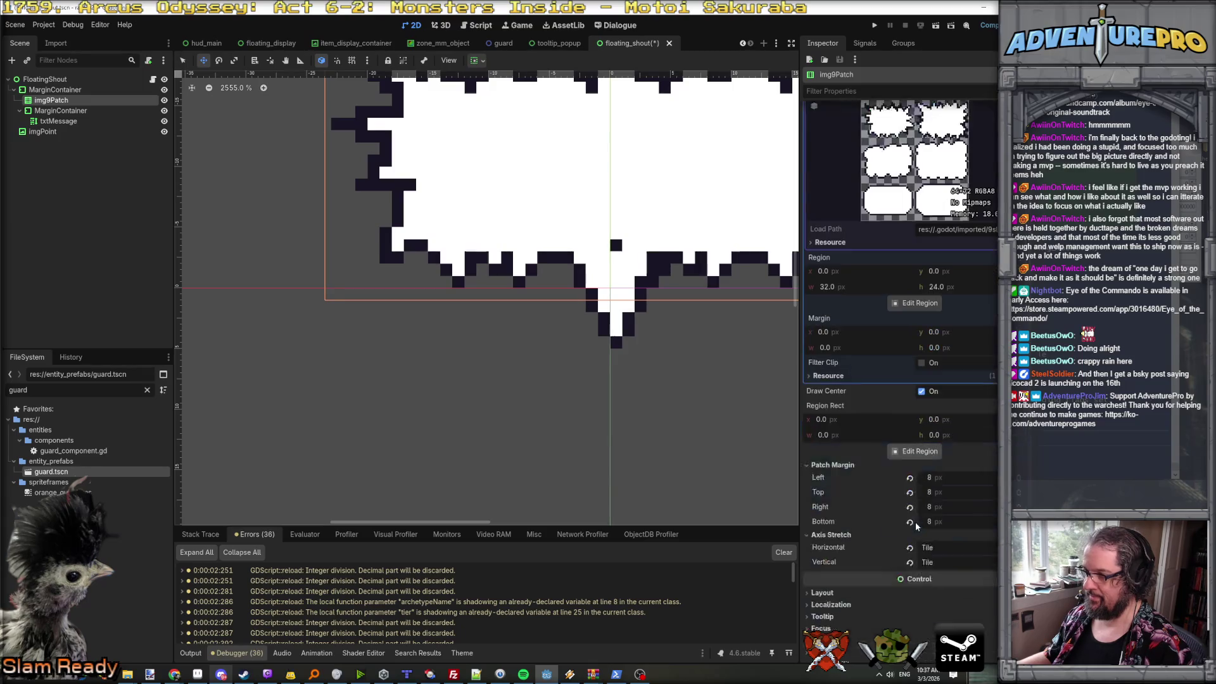
- Open the Region Editor for the bubble texture and nudge the right margin guide
{"action": "left_click", "coordinate": [919, 451]}
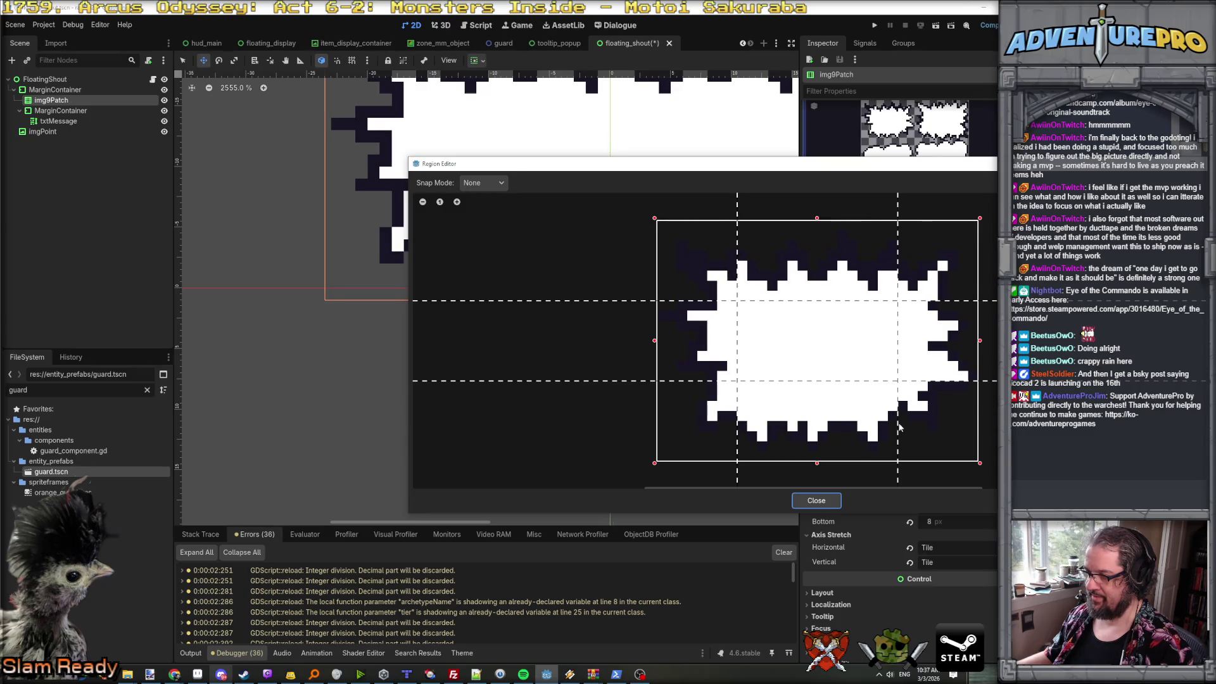
{"action": "left_click_drag", "start_coordinate": [897, 429], "coordinate": [886, 430]}
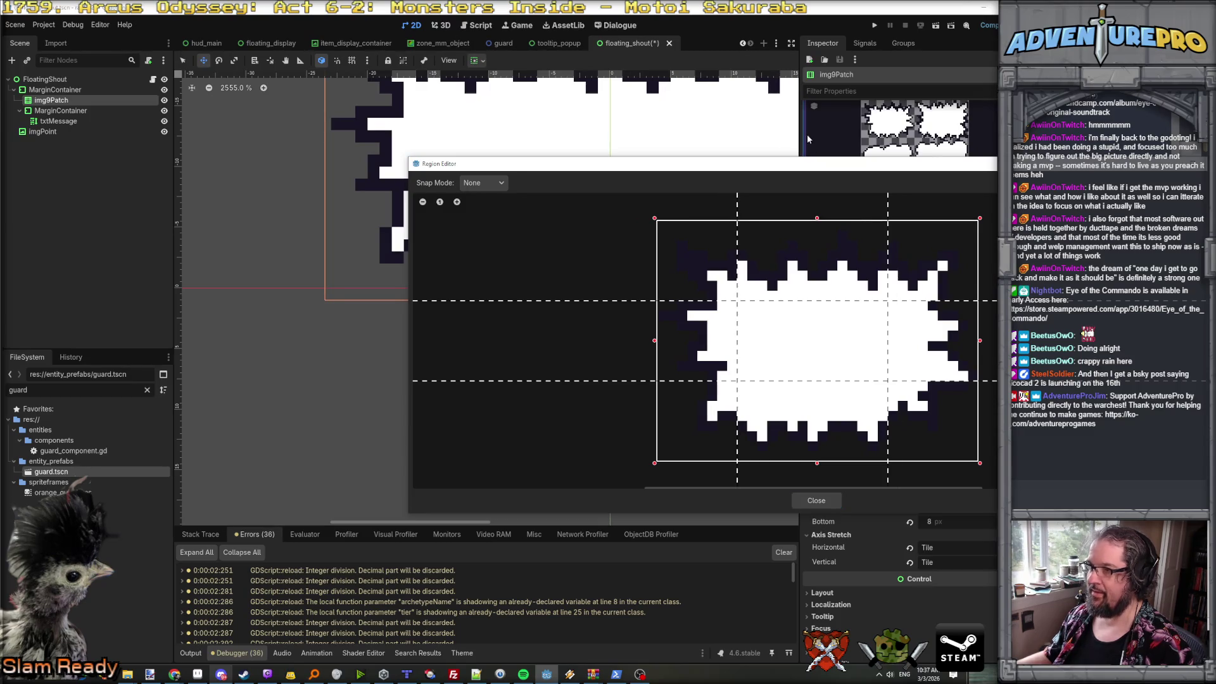
{"action": "left_click_drag", "start_coordinate": [796, 164], "coordinate": [1193, 194]}
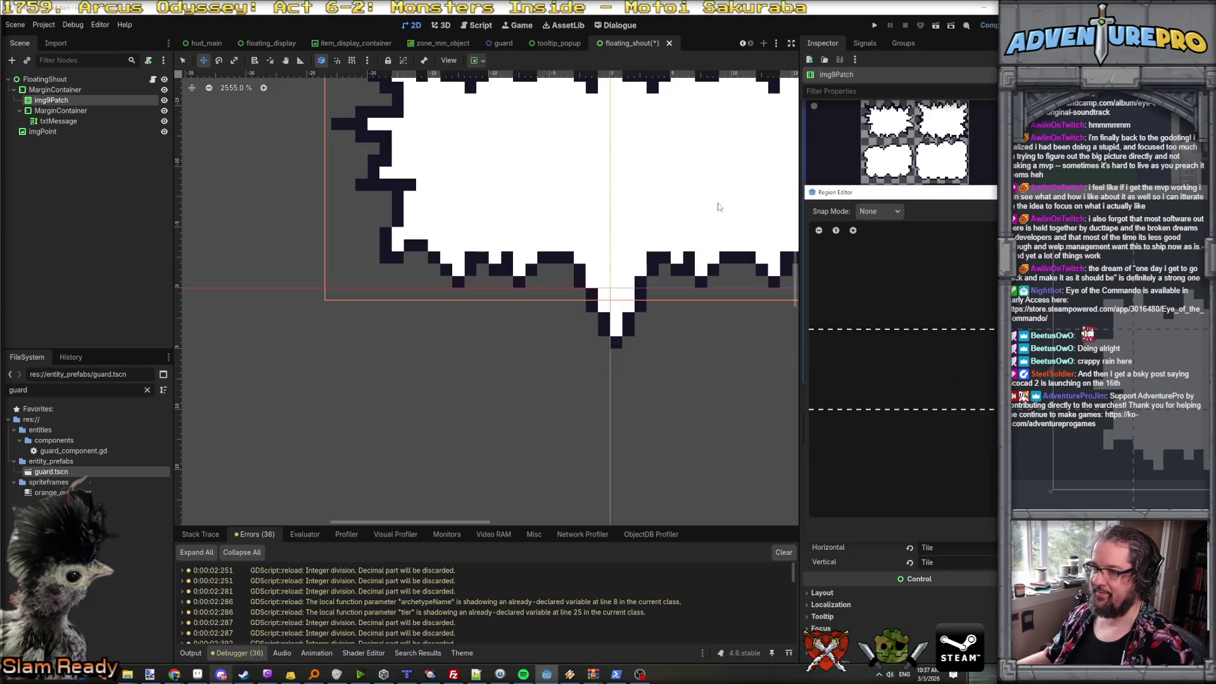
{"action": "left_click_drag", "start_coordinate": [1013, 367], "coordinate": [1026, 367]}
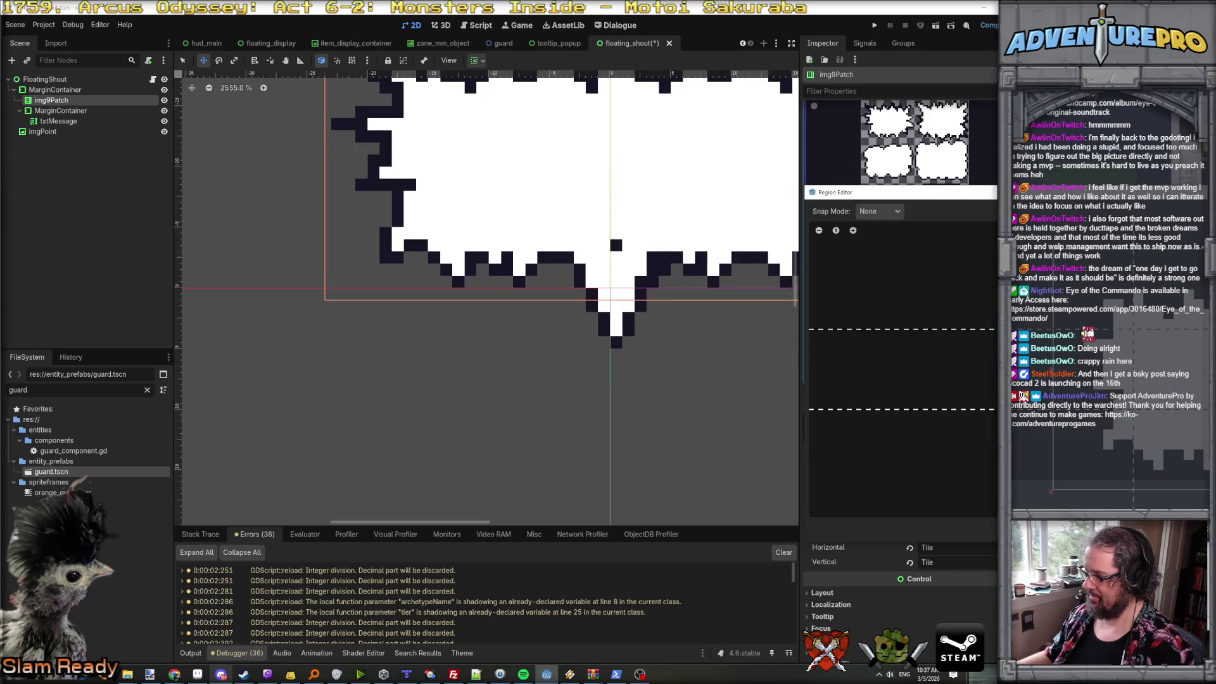
- Drag the right patch margin toward zero, then close and reopen the Region Editor
{"action": "key", "text": "alt+Tab"}
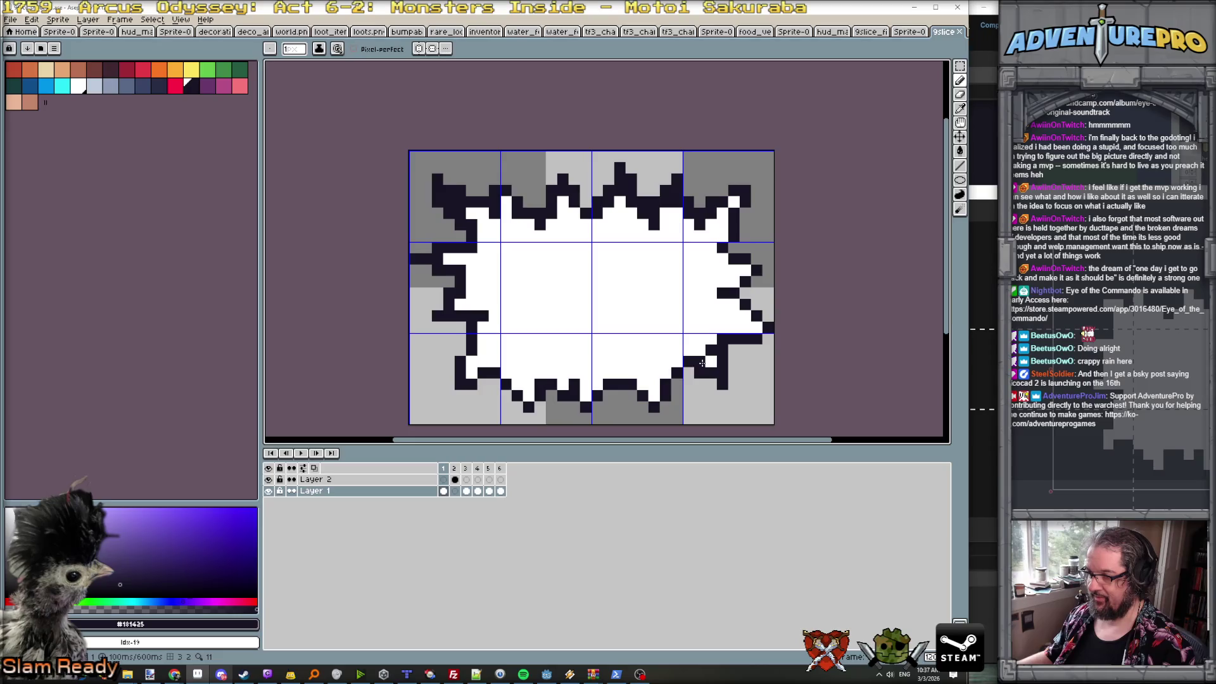
{"action": "key", "text": "alt+Tab"}
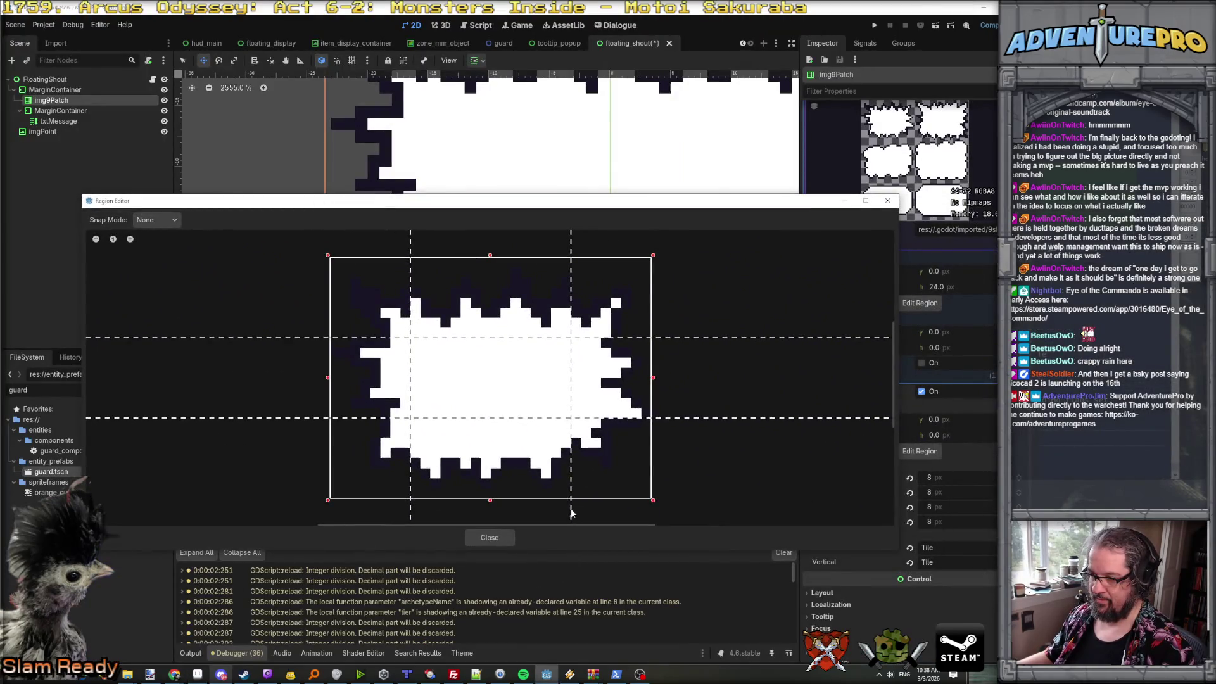
{"action": "mouse_move", "coordinate": [571, 512]}
{"action": "left_mouse_down"}
{"action": "mouse_move", "coordinate": [651, 523]}
{"action": "mouse_move", "coordinate": [568, 522]}
{"action": "left_mouse_up"}
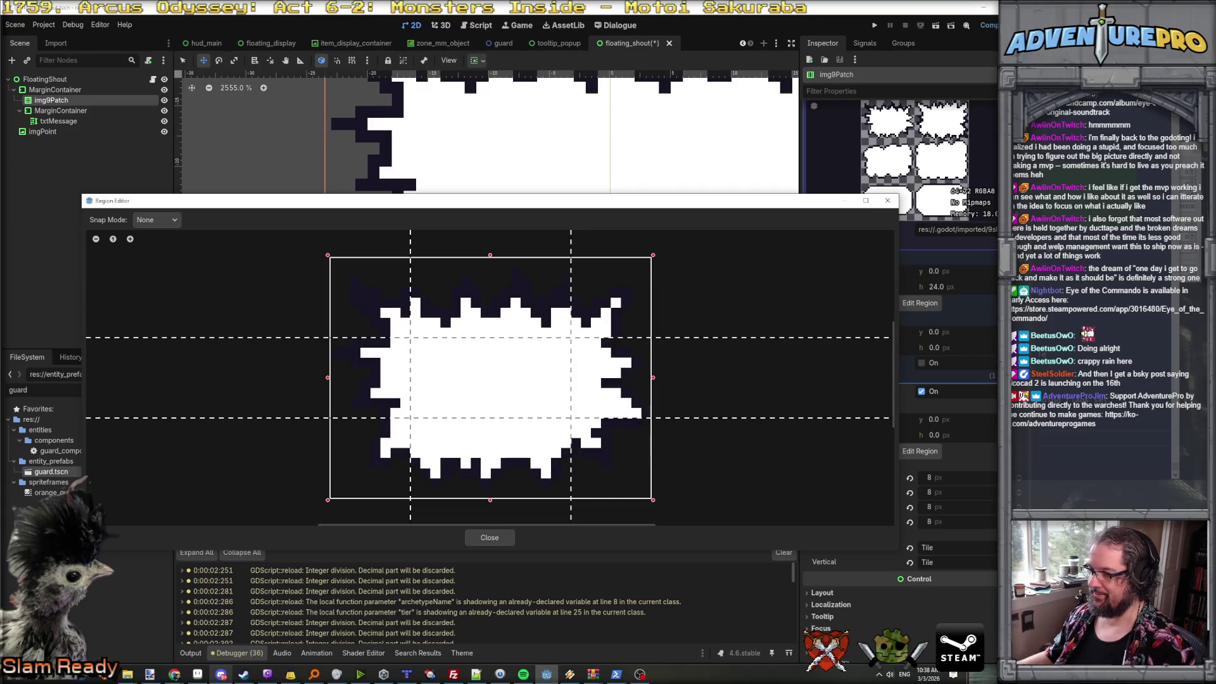
{"action": "left_click", "coordinate": [490, 537]}
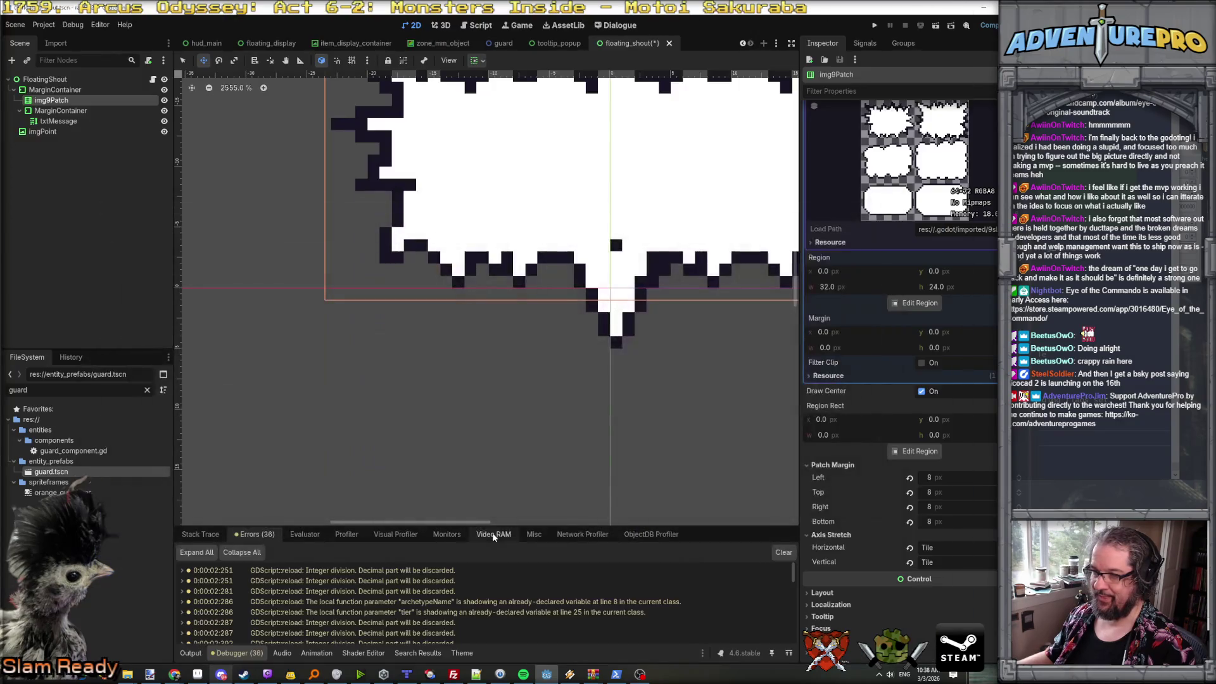
{"action": "left_click", "coordinate": [919, 452]}
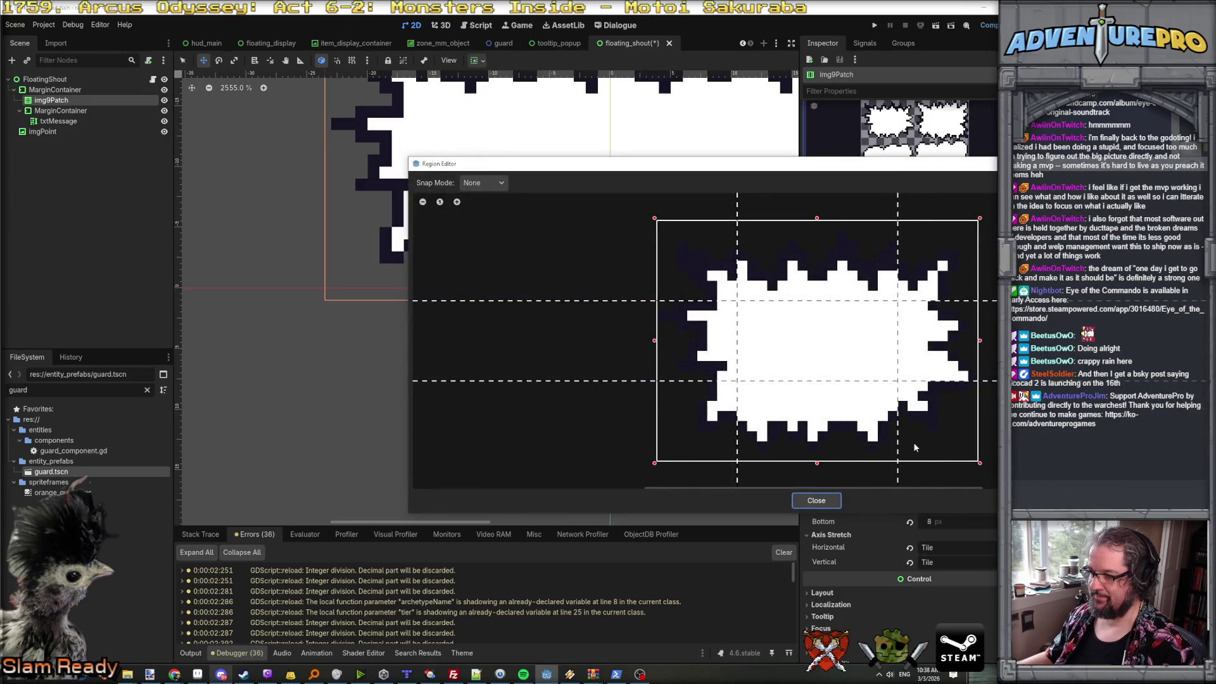
- In Aseprite, add dark and white pixels to close the gap in the bubble's lower outline
{"action": "key", "text": "alt+Tab"}
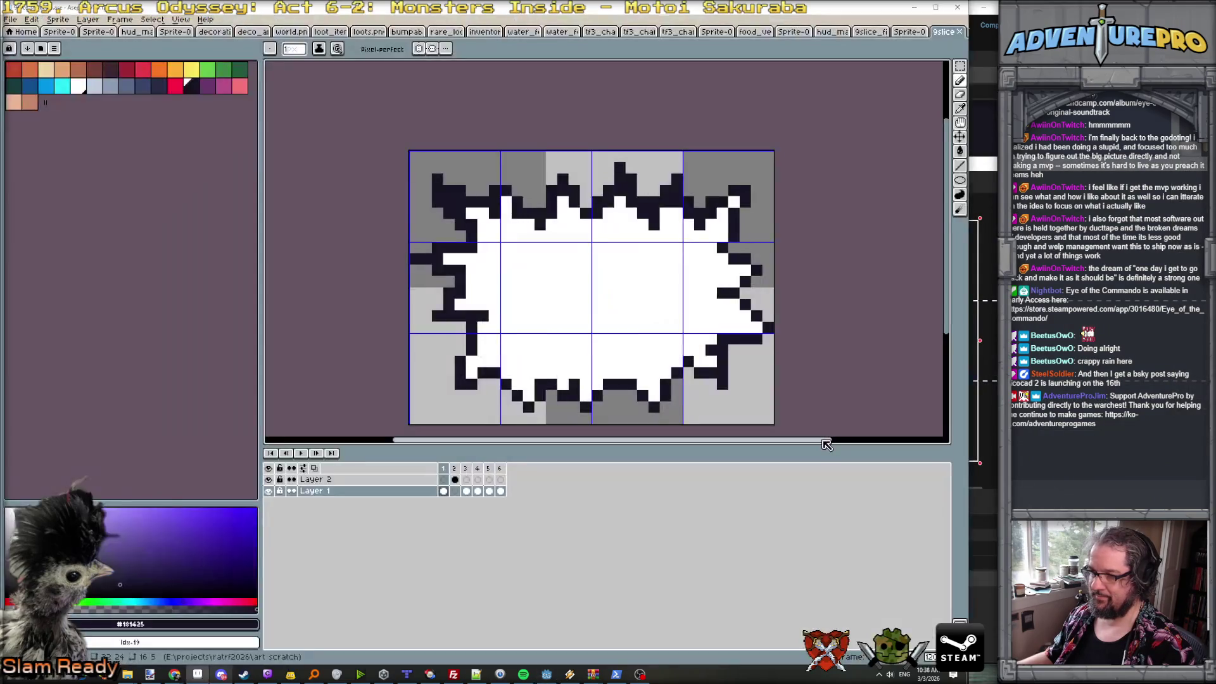
{"action": "left_click", "coordinate": [695, 380]}
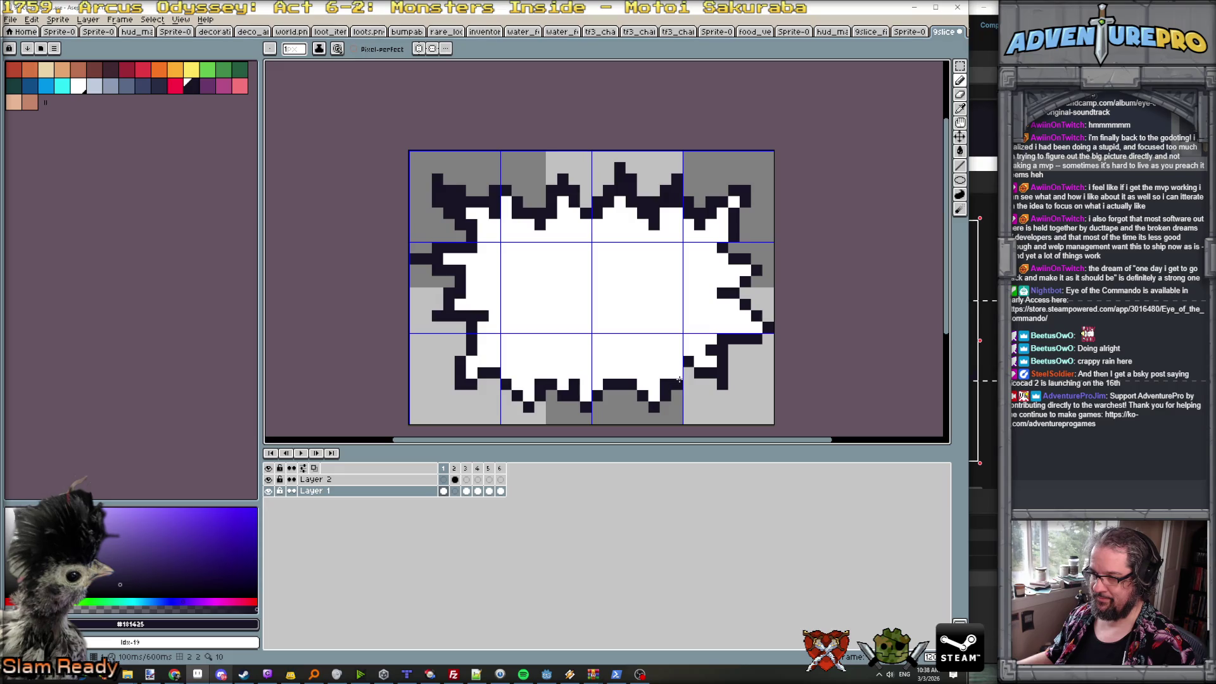
{"action": "left_click", "coordinate": [686, 375]}
{"action": "key", "text": "x"}
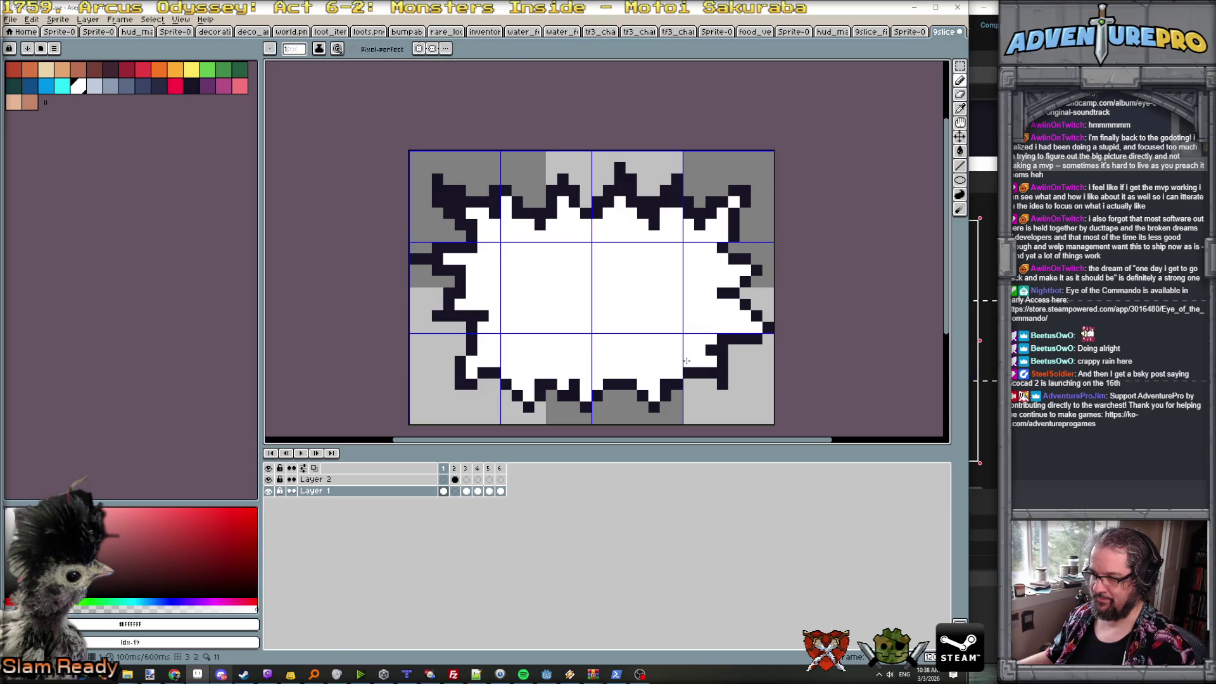
{"action": "left_click", "coordinate": [698, 369]}
{"action": "key", "text": "v"}
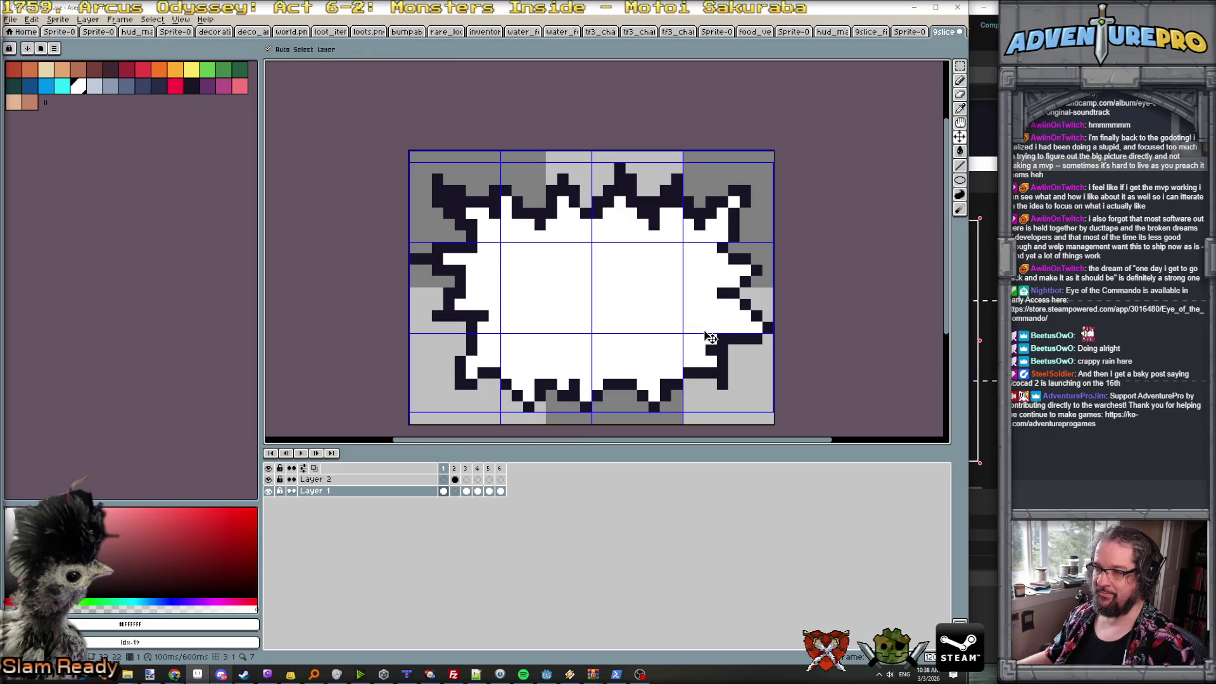
{"action": "key", "text": "b"}
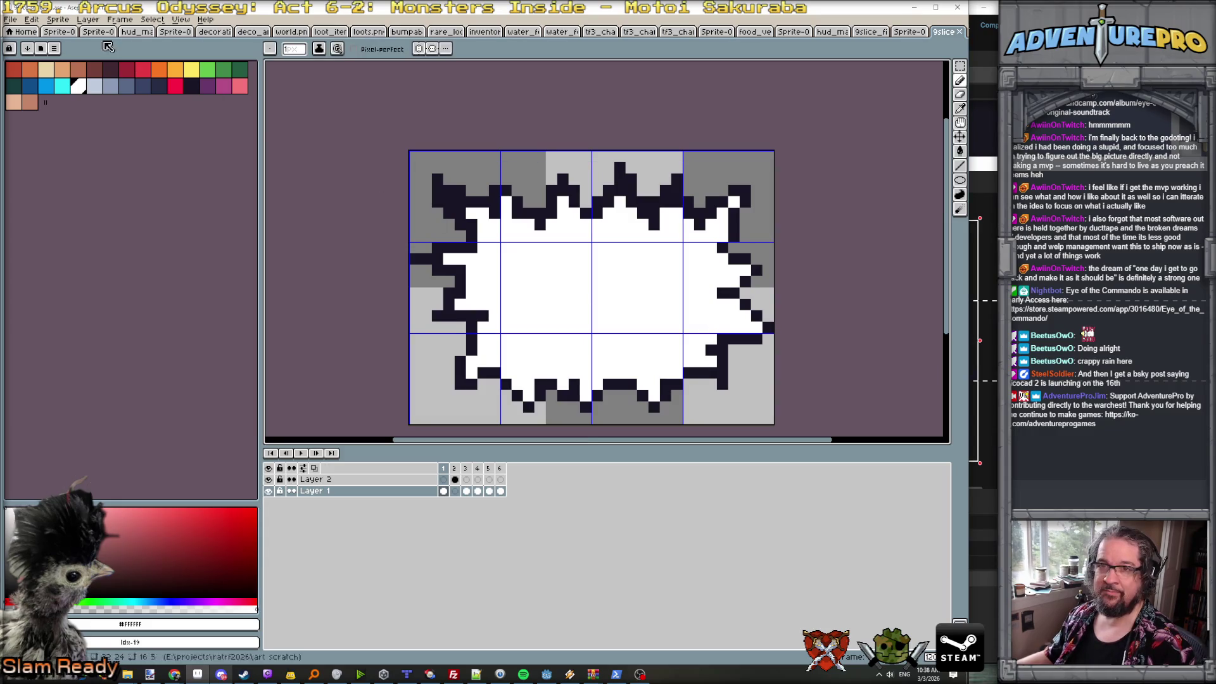
{"action": "left_click", "coordinate": [10, 19]}
- Export the bubble frames as a sprite sheet
{"action": "mouse_move", "coordinate": [38, 114]}
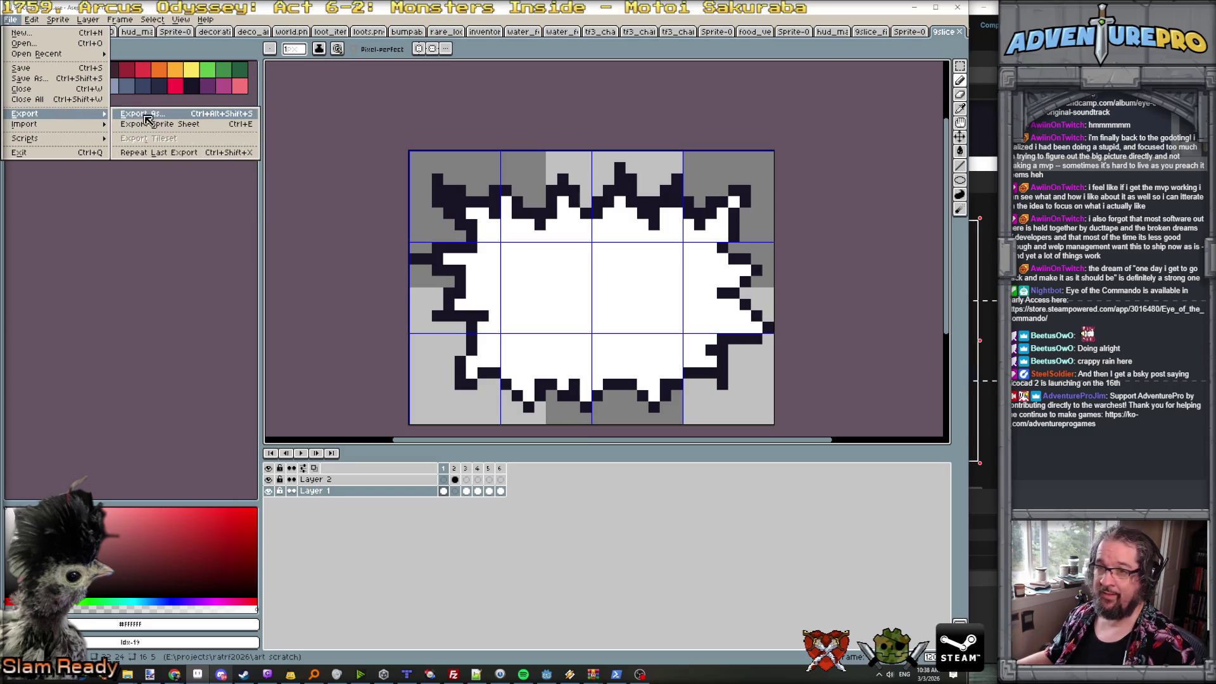
{"action": "left_click", "coordinate": [157, 124]}
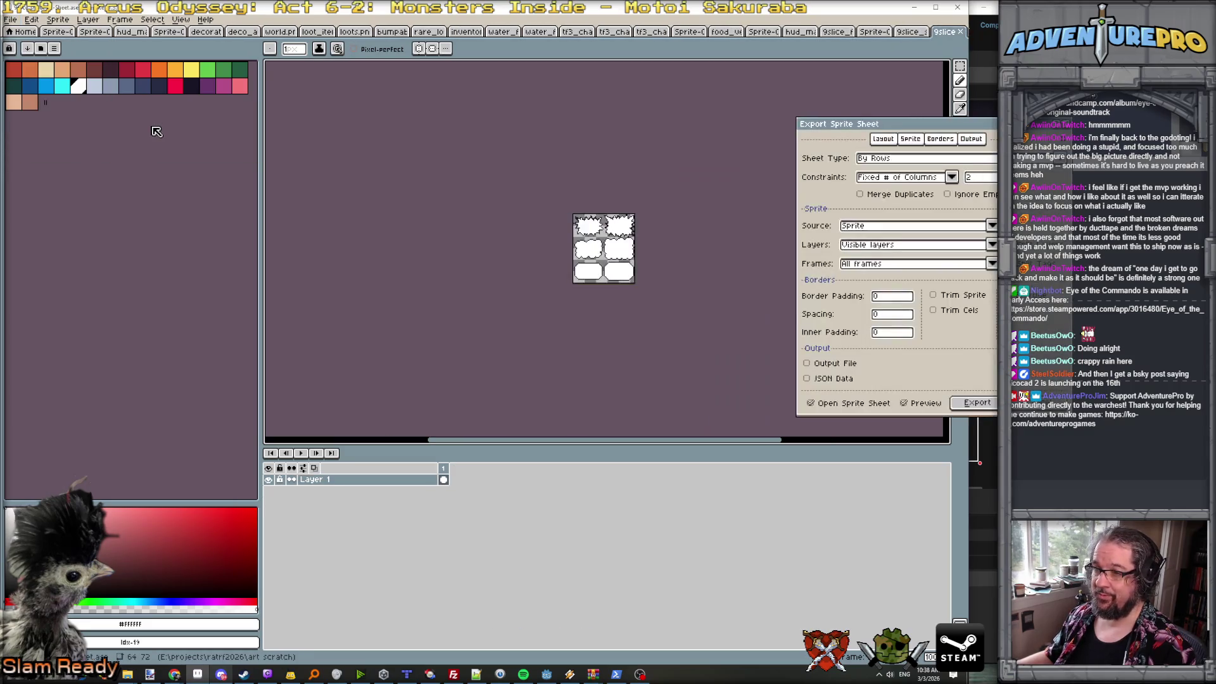
{"action": "left_click", "coordinate": [976, 402]}
- Save the sheet as PNG over 9slice_shout_01.png in the ui textures folder
{"action": "left_click", "coordinate": [11, 20]}
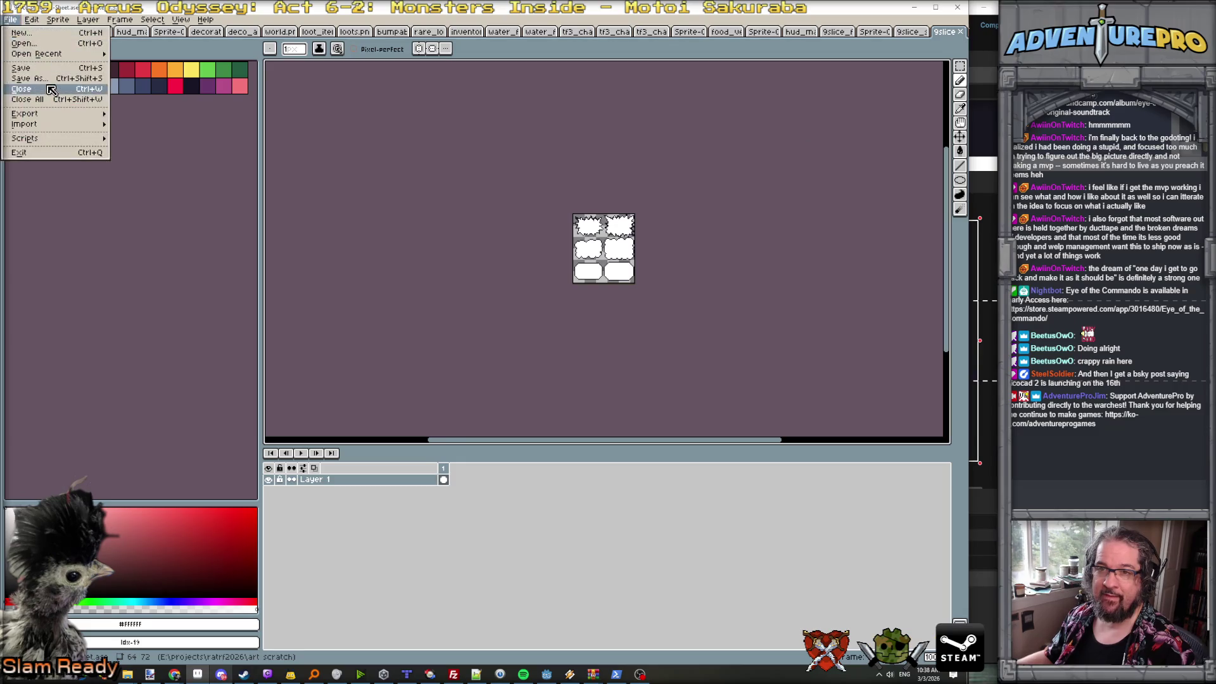
{"action": "left_click", "coordinate": [28, 90]}
{"action": "left_click", "coordinate": [410, 37]}
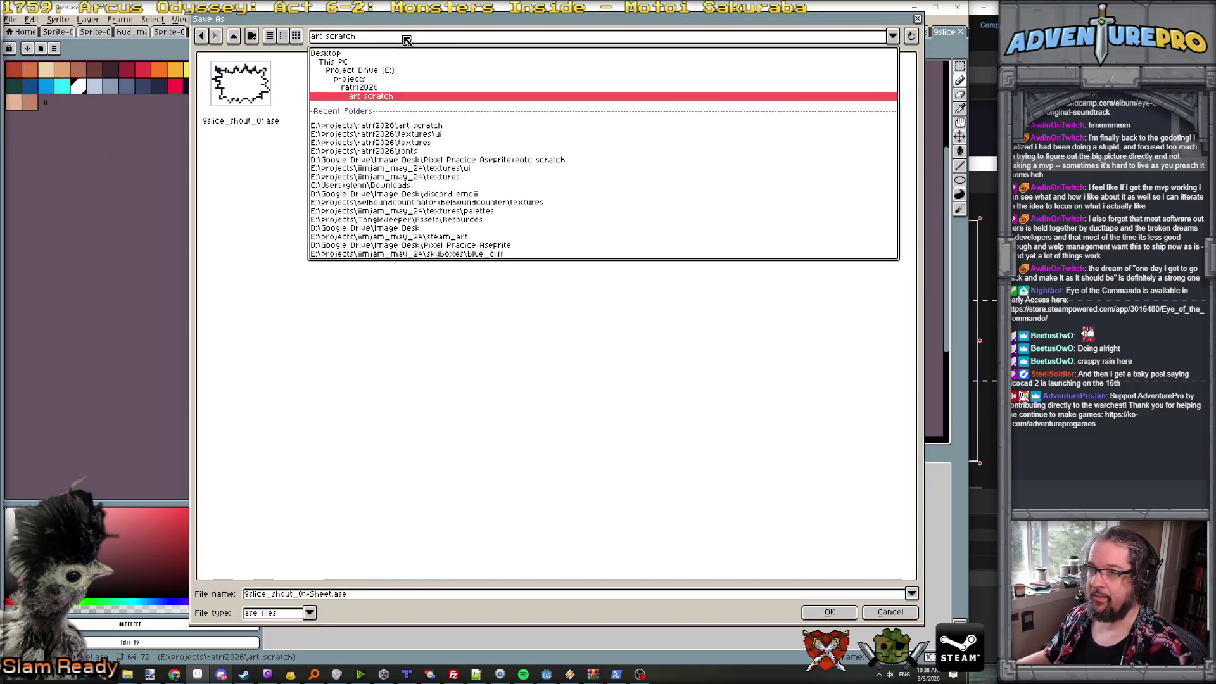
{"action": "left_click", "coordinate": [415, 135]}
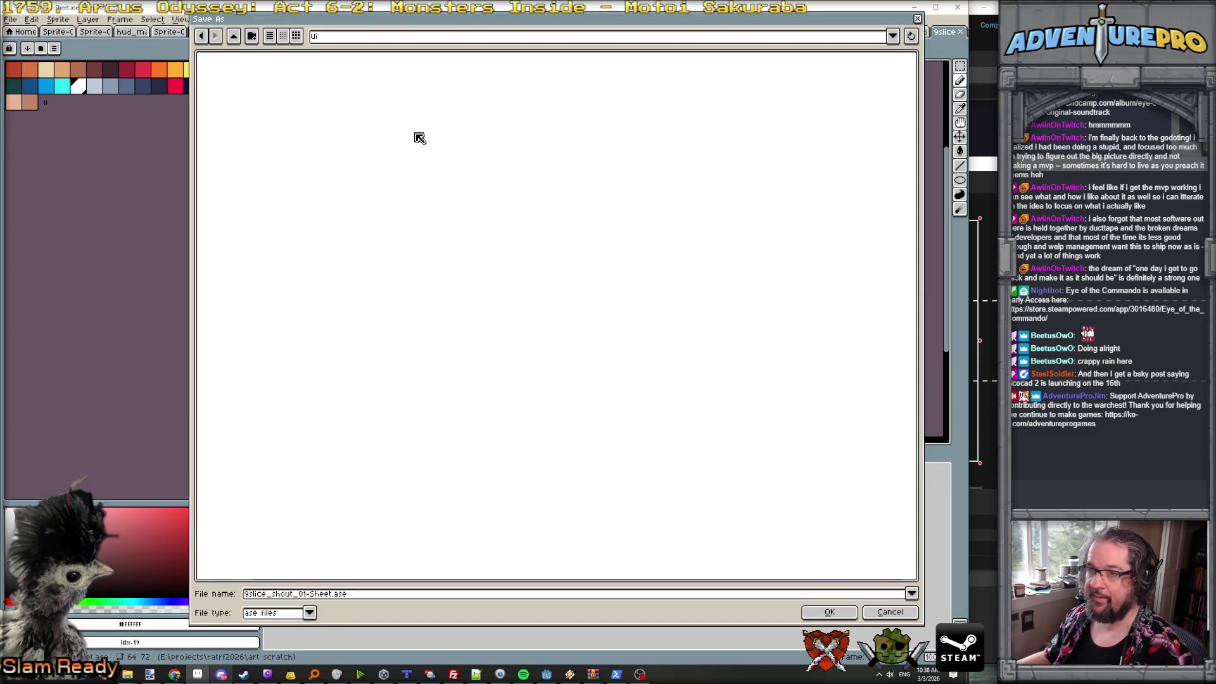
{"action": "left_click", "coordinate": [309, 611]}
{"action": "left_click", "coordinate": [285, 555]}
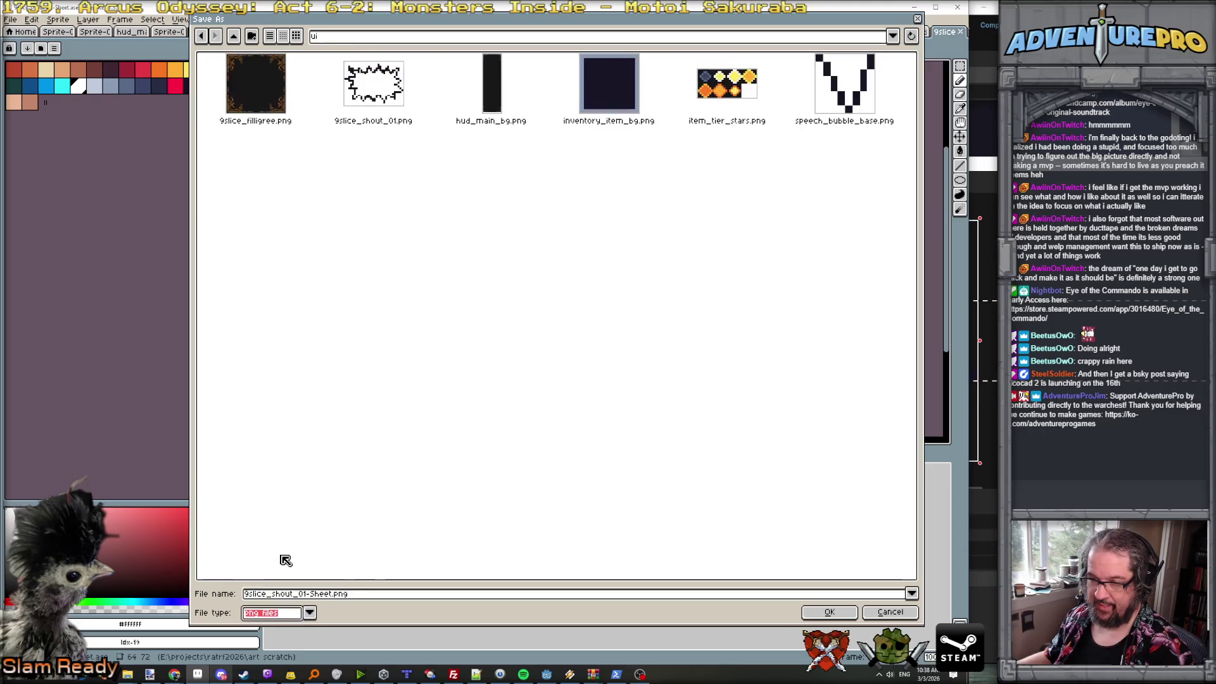
{"action": "left_click", "coordinate": [398, 101]}
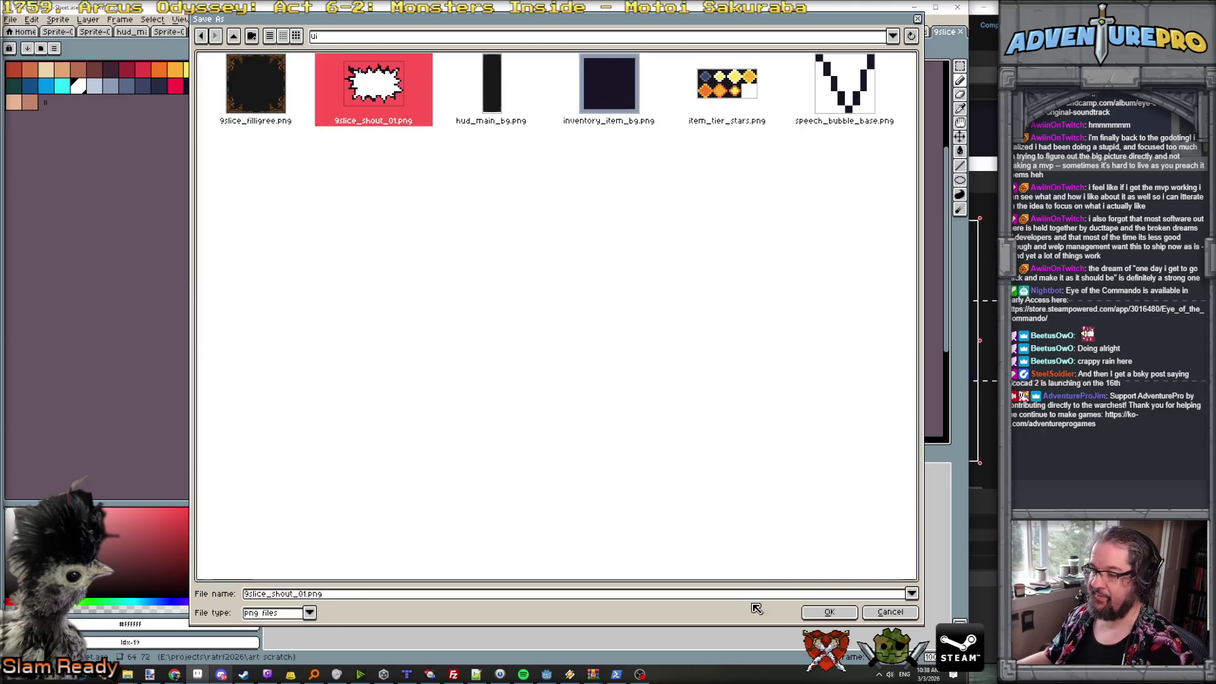
{"action": "left_click", "coordinate": [836, 612]}
{"action": "left_click", "coordinate": [442, 363]}
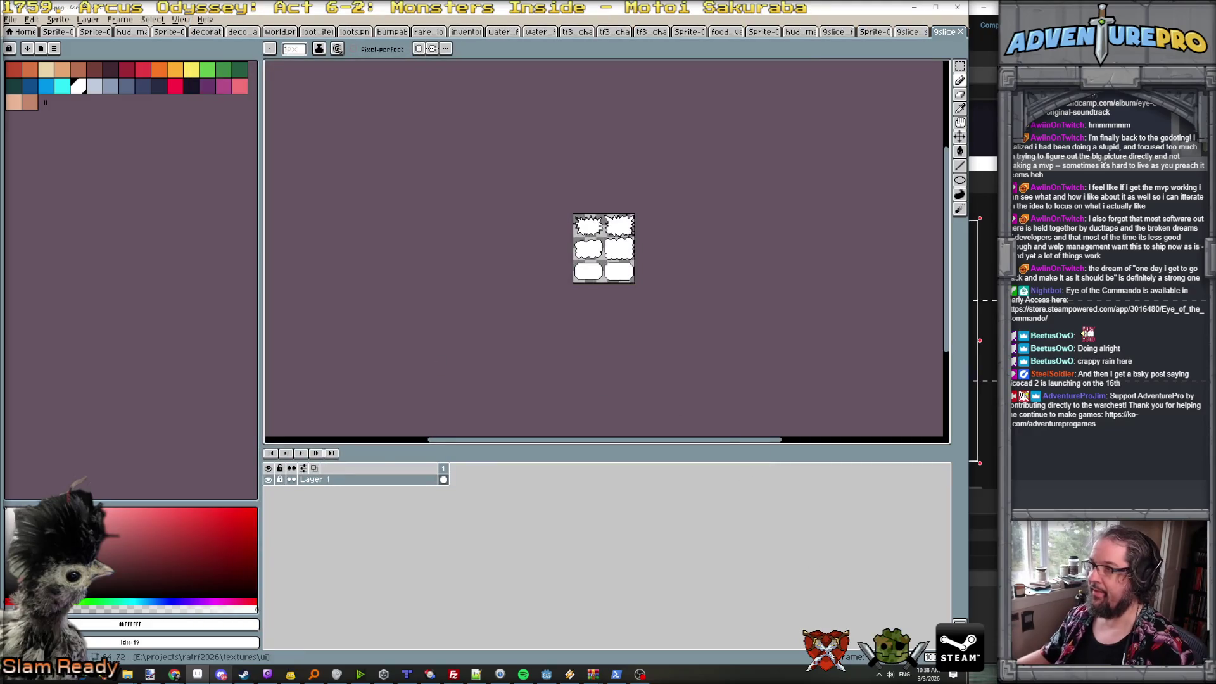
- Back in Godot, close the Region Editor, save floating_shout with Ctrl+S, and run the game
{"action": "left_click", "coordinate": [915, 7]}
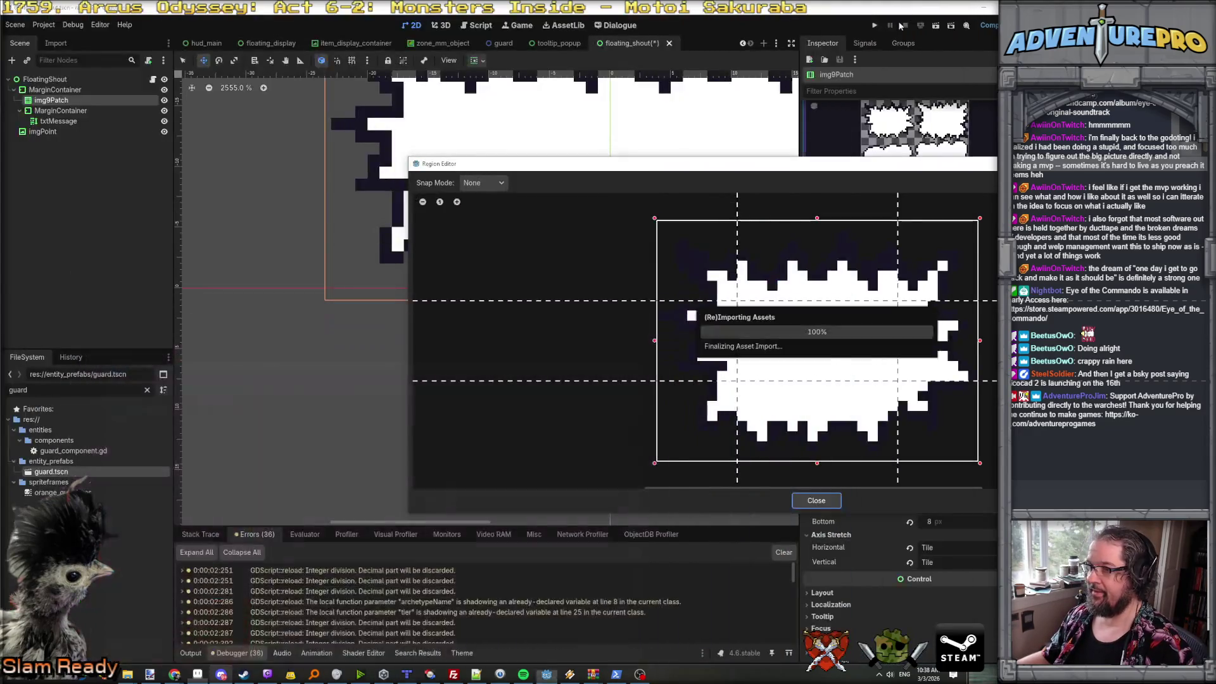
{"action": "left_click", "coordinate": [816, 500]}
{"action": "scroll", "coordinate": [741, 271], "scroll_direction": "down", "scroll_amount": 5}
{"action": "key", "text": "ctrl+s"}
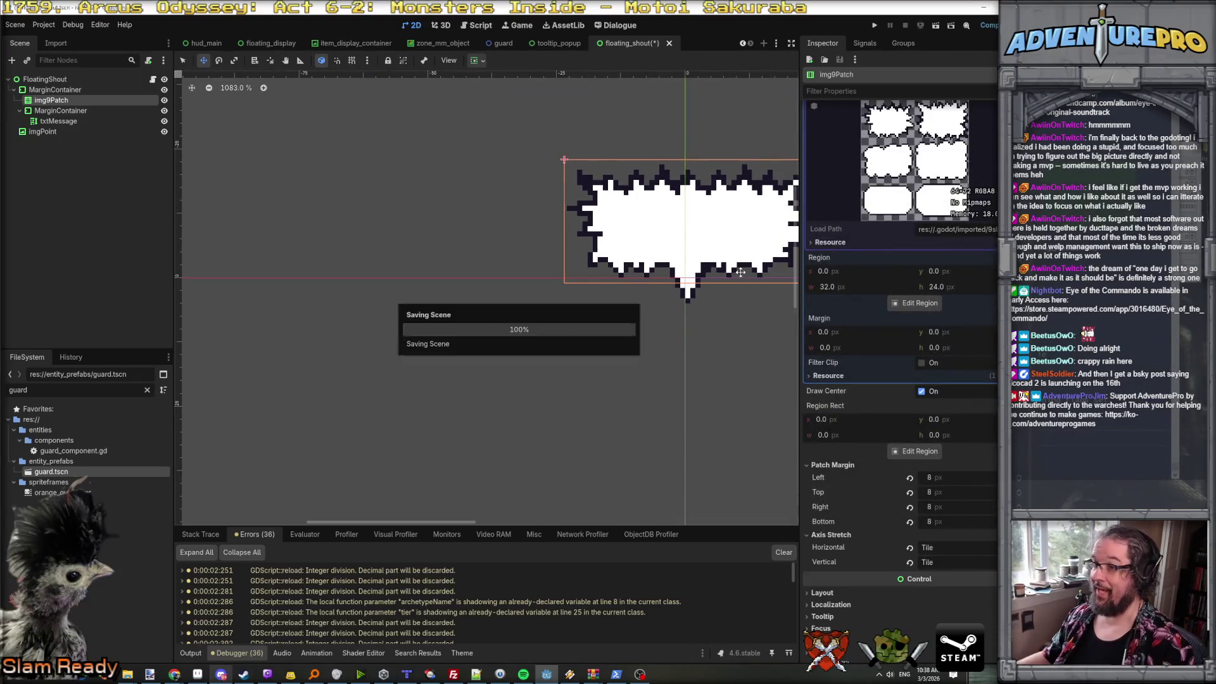
{"action": "left_click", "coordinate": [874, 25]}
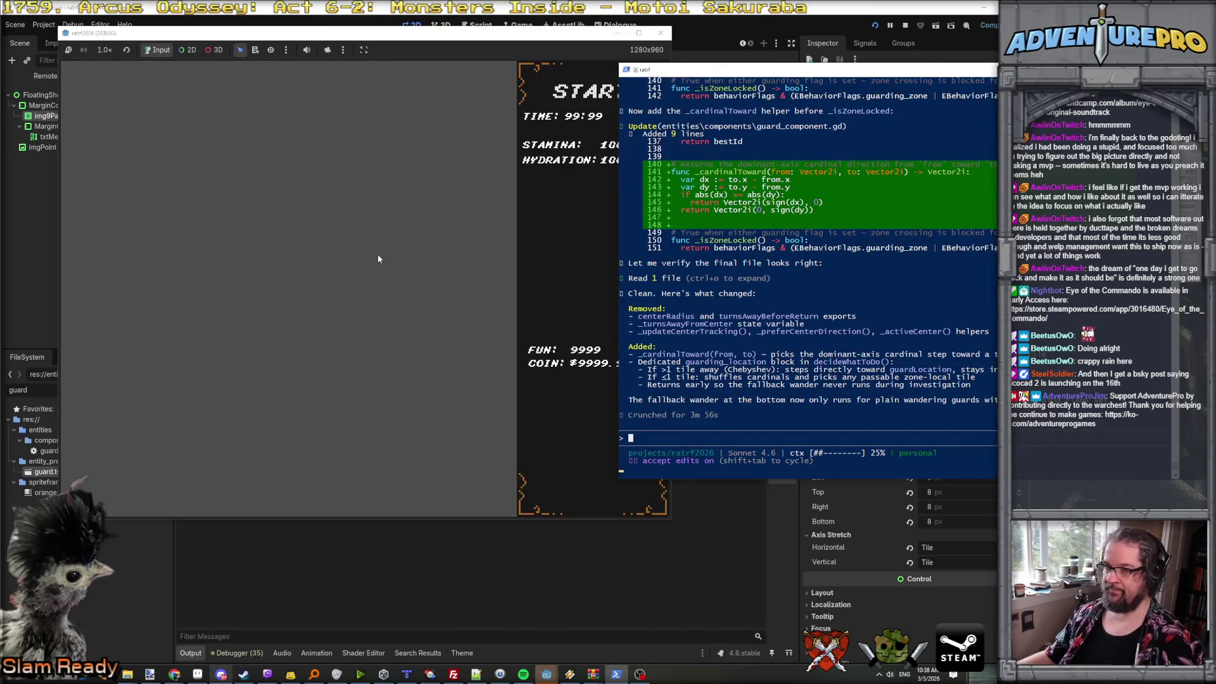
- Walk the player right and down to nearby guards and pickpocket two items
{"action": "left_click", "coordinate": [386, 202]}
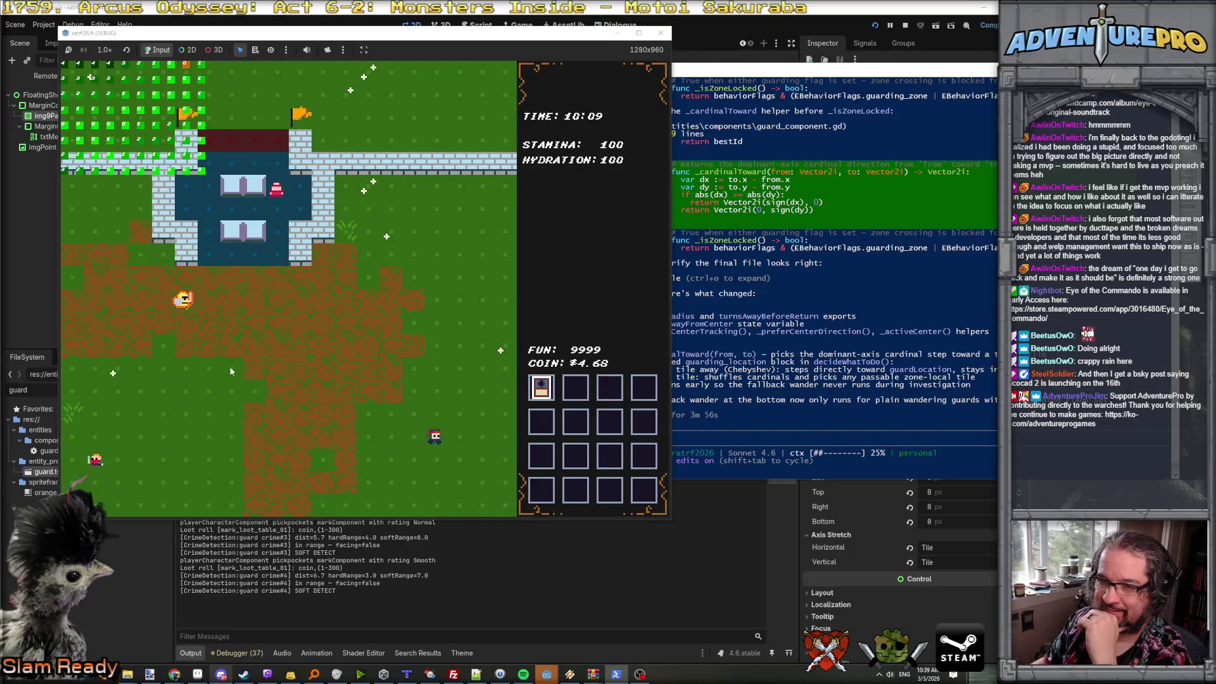
{"action": "key", "text": "Right"}
{"action": "key", "text": "Right"}
{"action": "key", "text": "Right"}
{"action": "key", "text": "Down"}
{"action": "key", "text": "Down"}
{"action": "key", "text": "Down"}
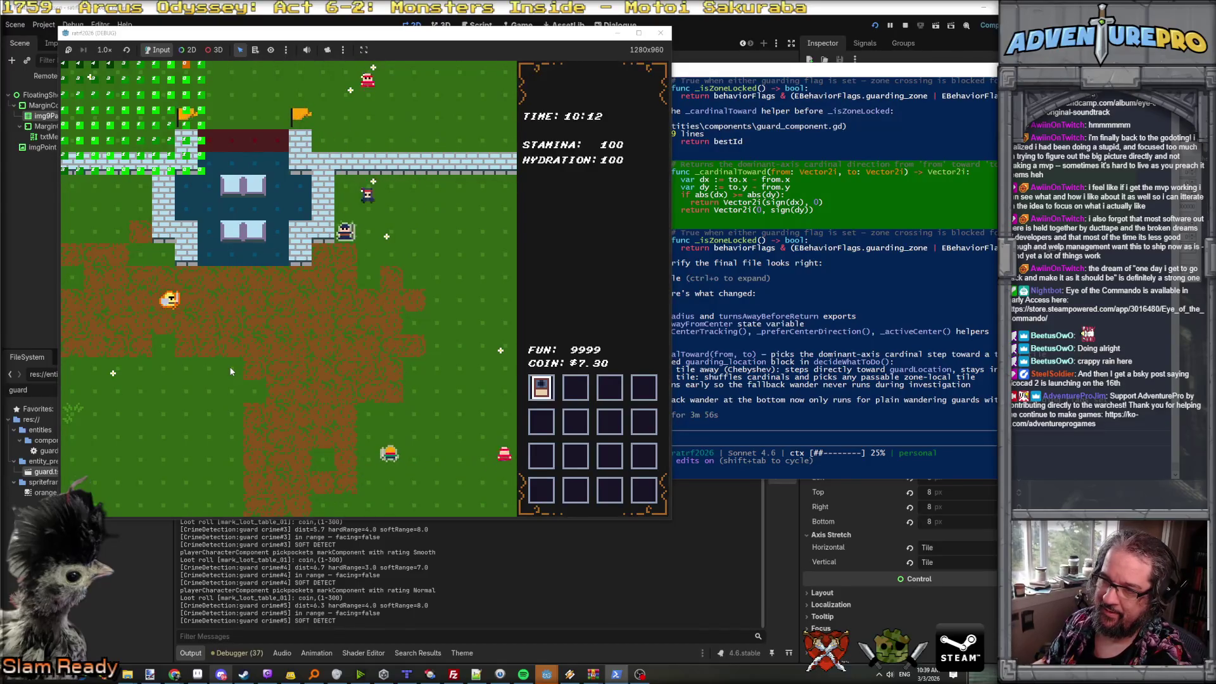
{"action": "key", "text": "Right"}
{"action": "key", "text": "Right"}
{"action": "key", "text": "Right"}
{"action": "key", "text": "Down"}
{"action": "key", "text": "Down"}
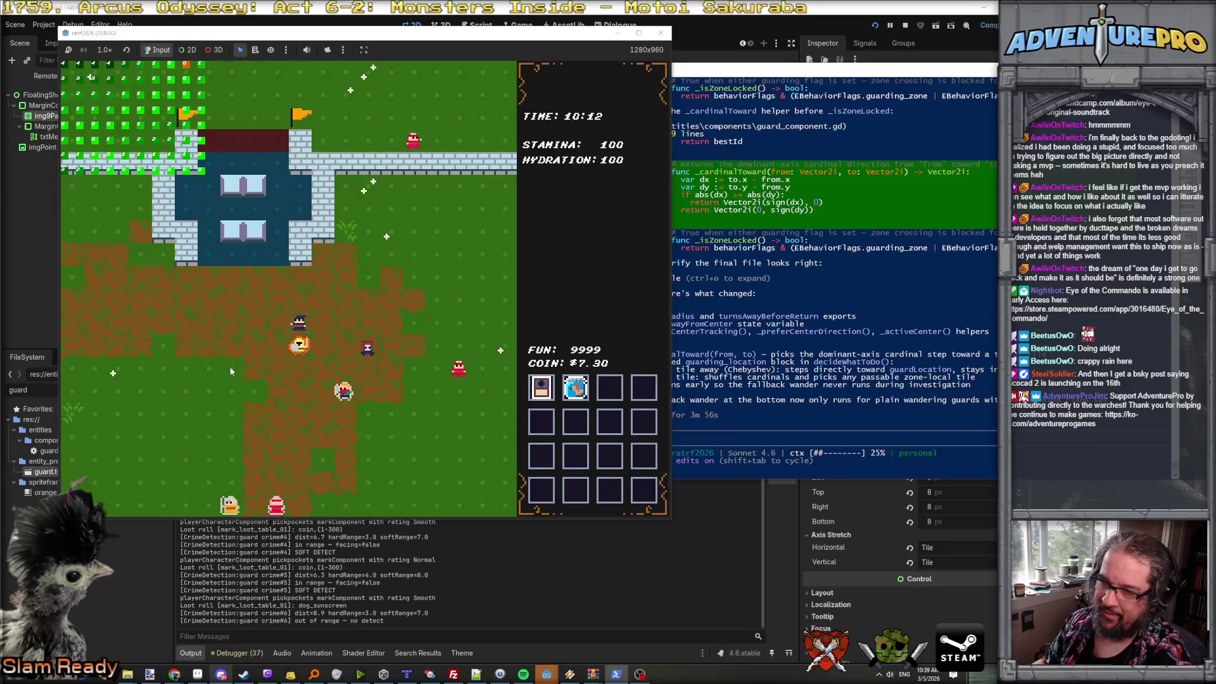
{"action": "key", "text": "Down"}
{"action": "key", "text": "Down"}
{"action": "key", "text": "Down"}
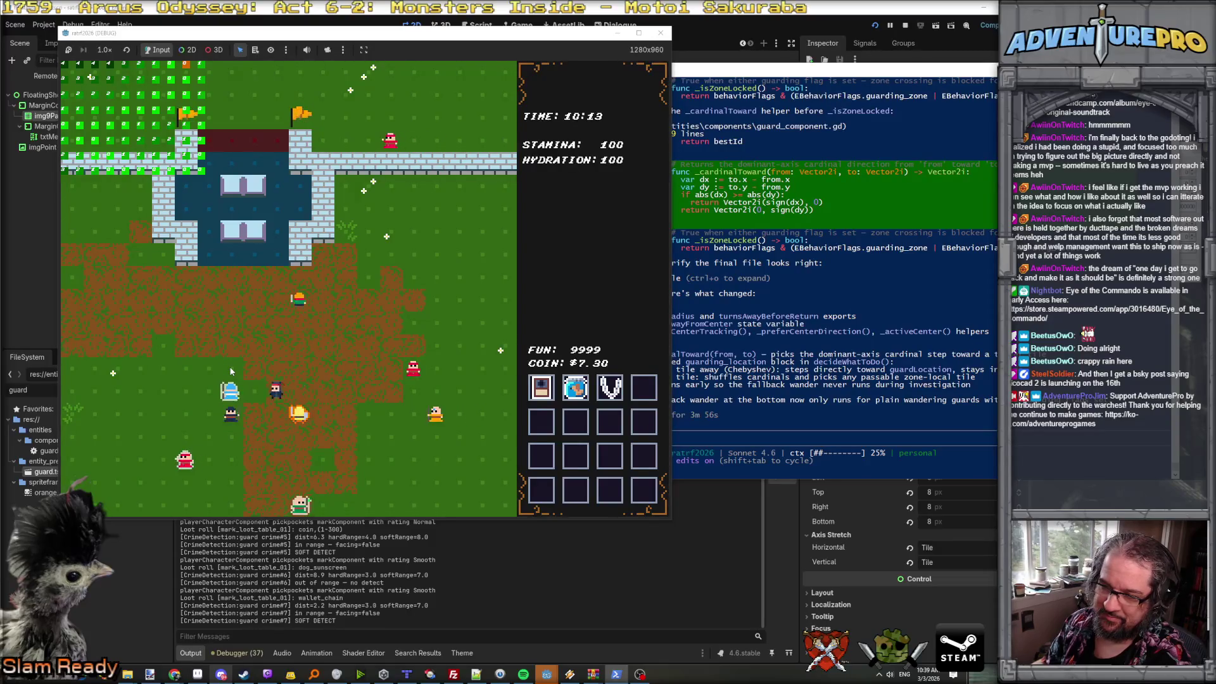
{"action": "key", "text": "Up"}
{"action": "key", "text": "Up"}
{"action": "key", "text": "Up"}
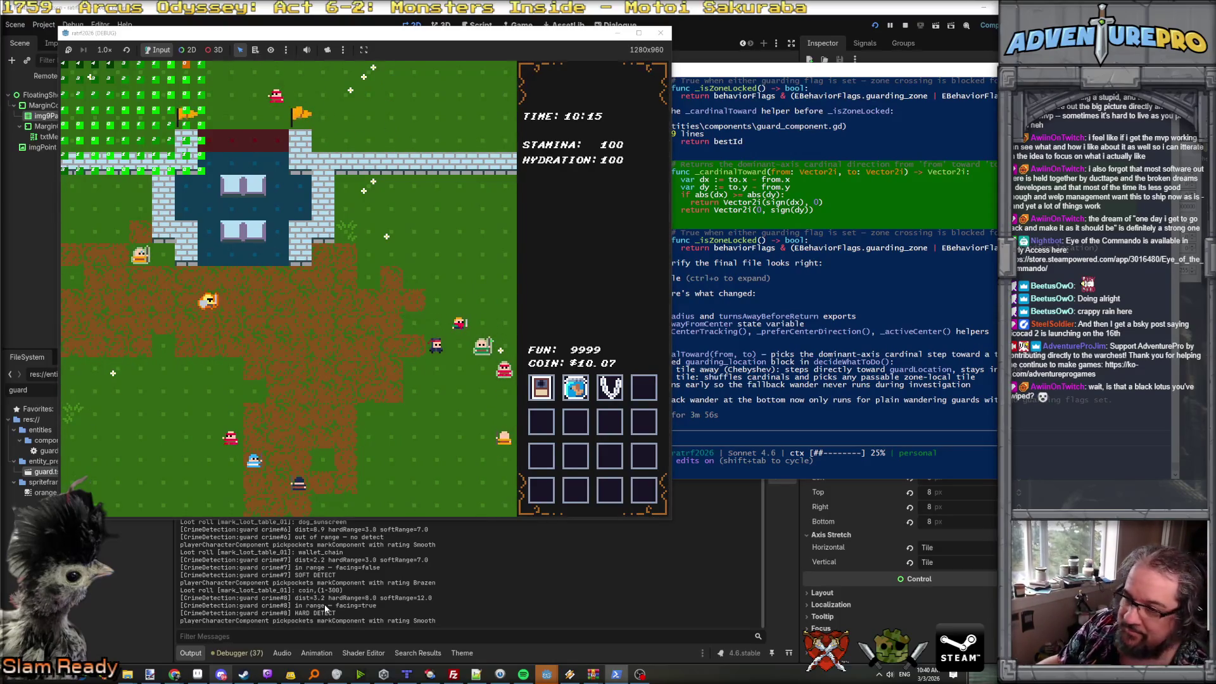
- Read the inventory item cards, then move beside another guard and pickpocket it with E
{"action": "mouse_move", "coordinate": [542, 389]}
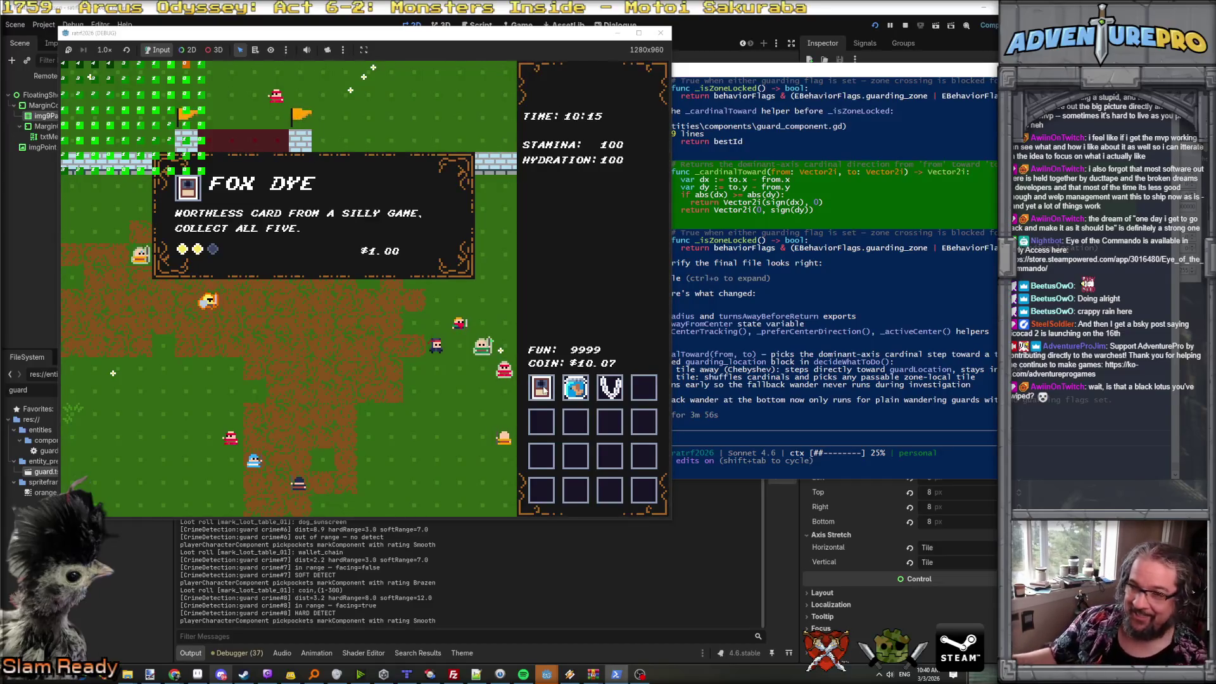
{"action": "mouse_move", "coordinate": [578, 389]}
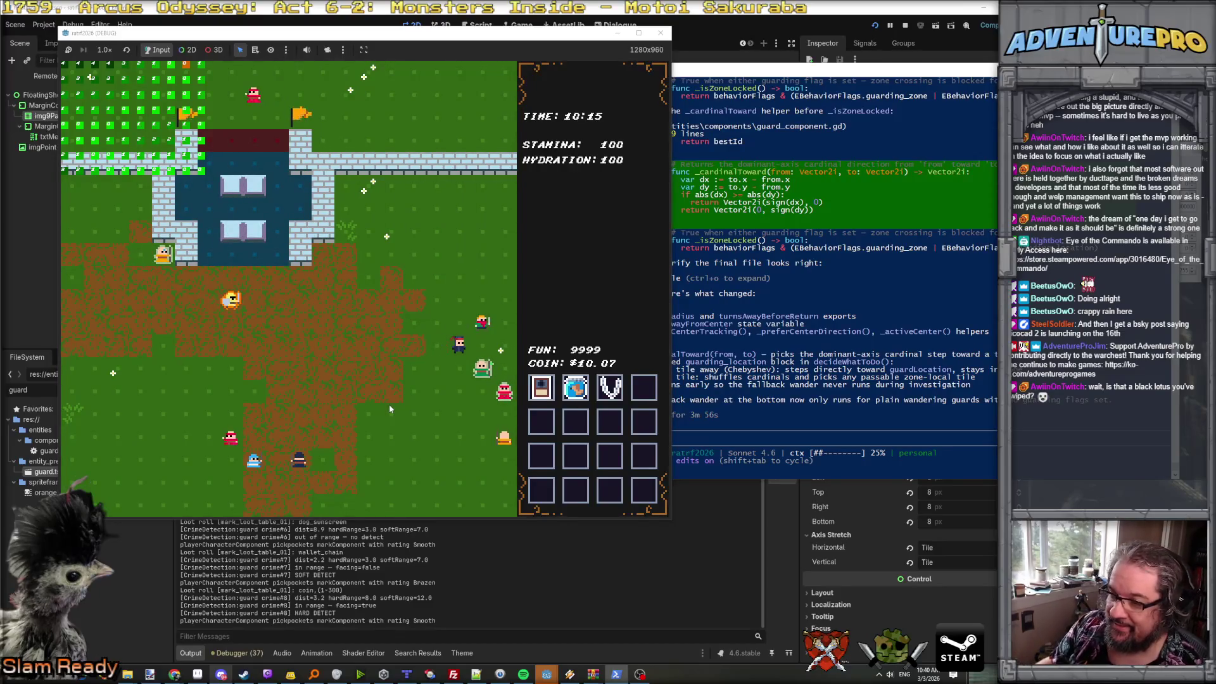
{"action": "key", "text": "Right"}
{"action": "key", "text": "Right"}
{"action": "key", "text": "Right"}
{"action": "key", "text": "Down"}
{"action": "key", "text": "Down"}
{"action": "key", "text": "Down"}
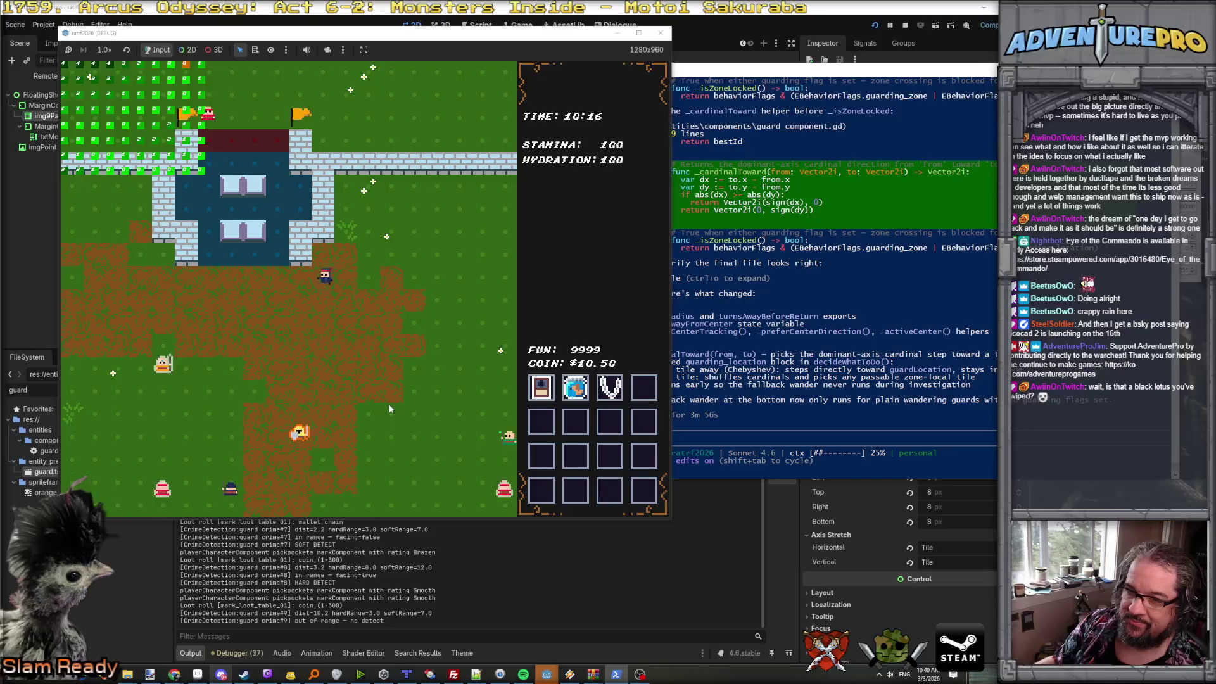
{"action": "key", "text": "Up"}
{"action": "key", "text": "Up"}
{"action": "key", "text": "Up"}
{"action": "key", "text": "e"}
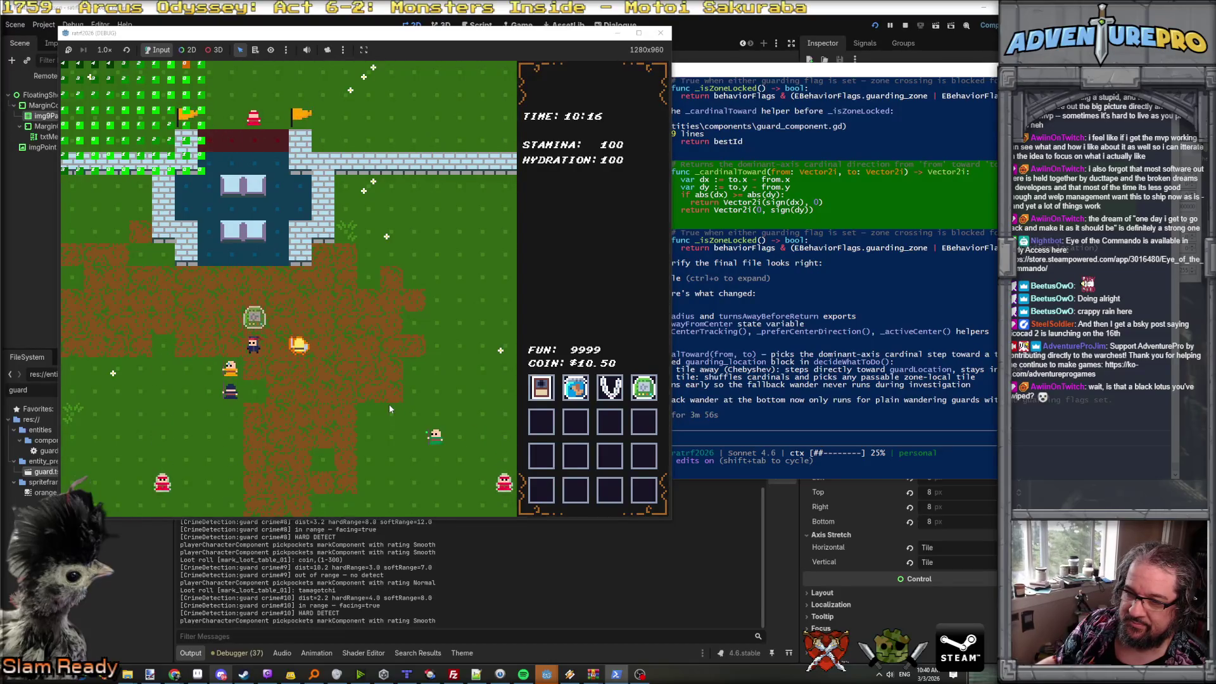
{"action": "key", "text": "Up"}
{"action": "key", "text": "Up"}
{"action": "key", "text": "Left"}
{"action": "key", "text": "Left"}
{"action": "key", "text": "Left"}
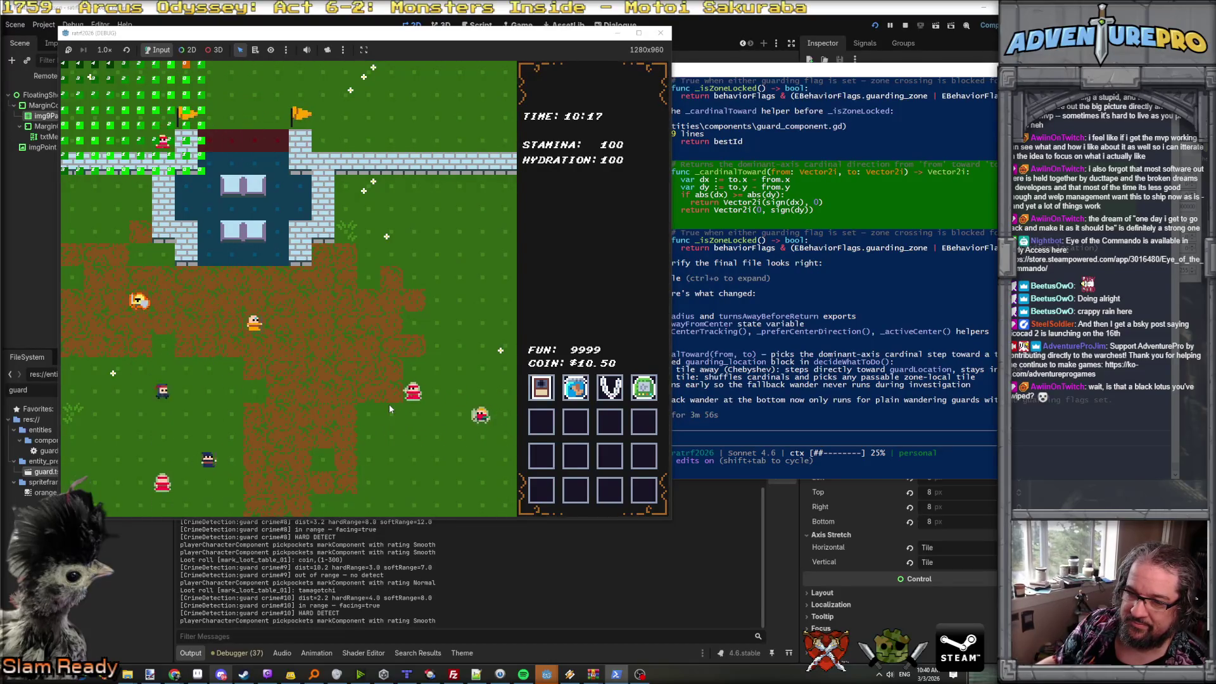
{"action": "key", "text": "Right"}
{"action": "key", "text": "Right"}
{"action": "key", "text": "Right"}
- Pickpocket the guard to the right, then walk right, down and up toward another guard
{"action": "key", "text": "e"}
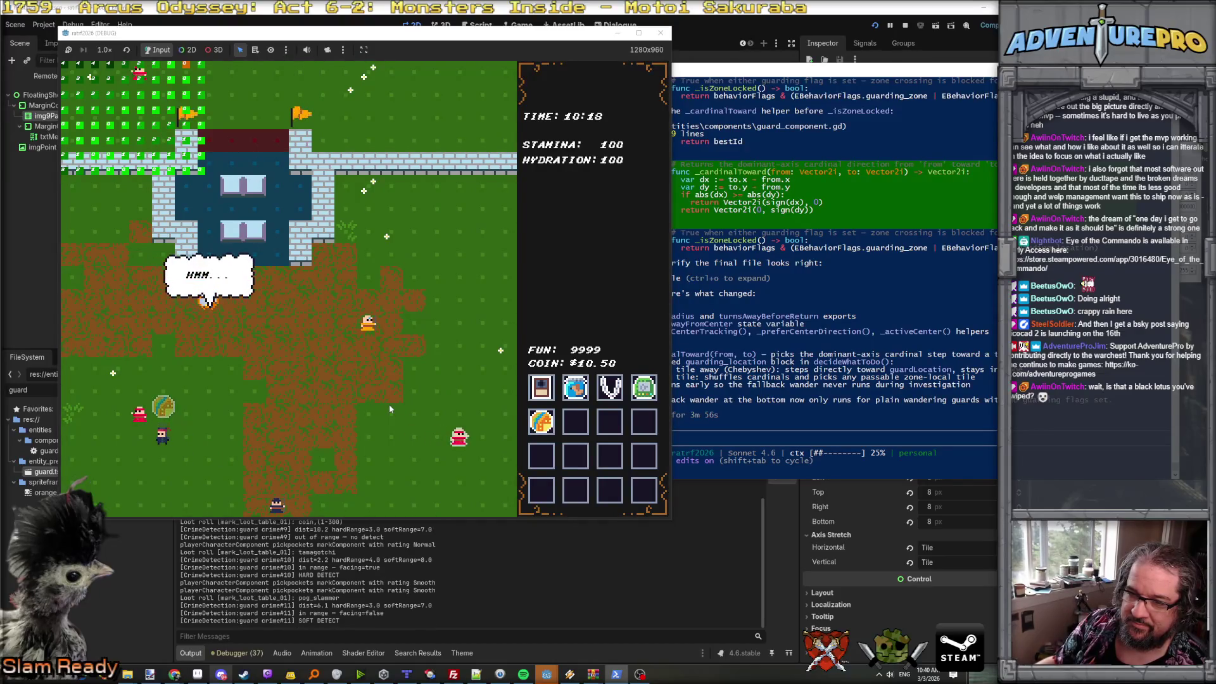
{"action": "key", "text": "Right"}
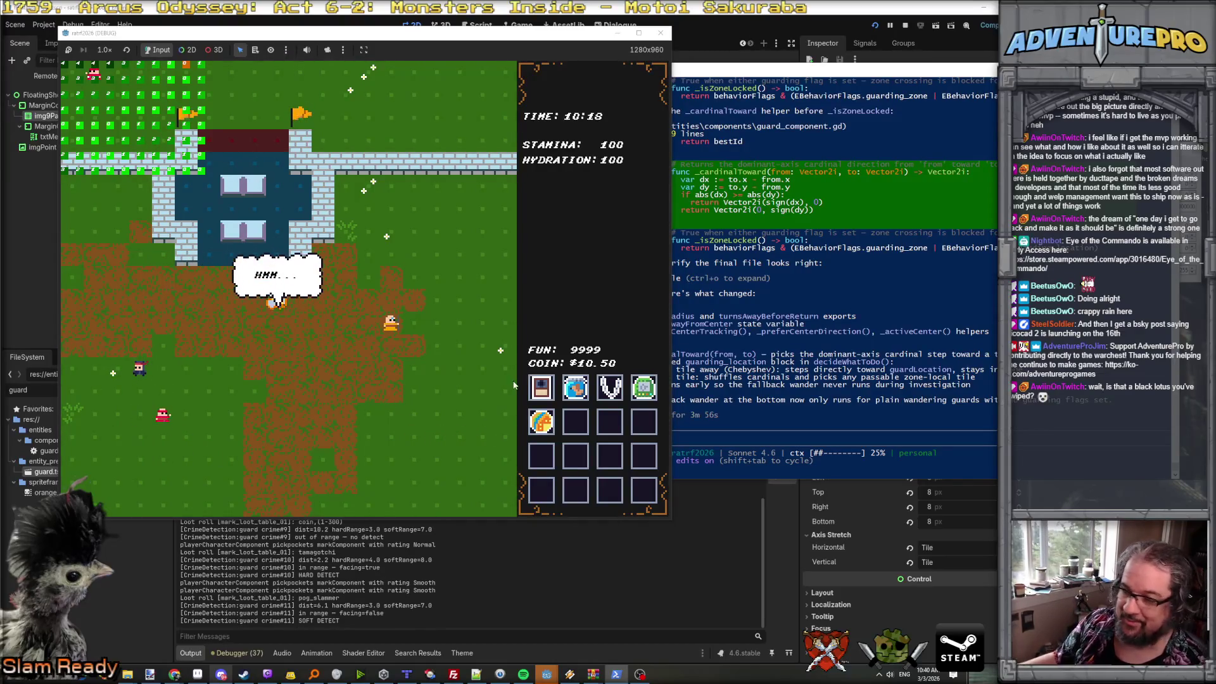
{"action": "mouse_move", "coordinate": [542, 425]}
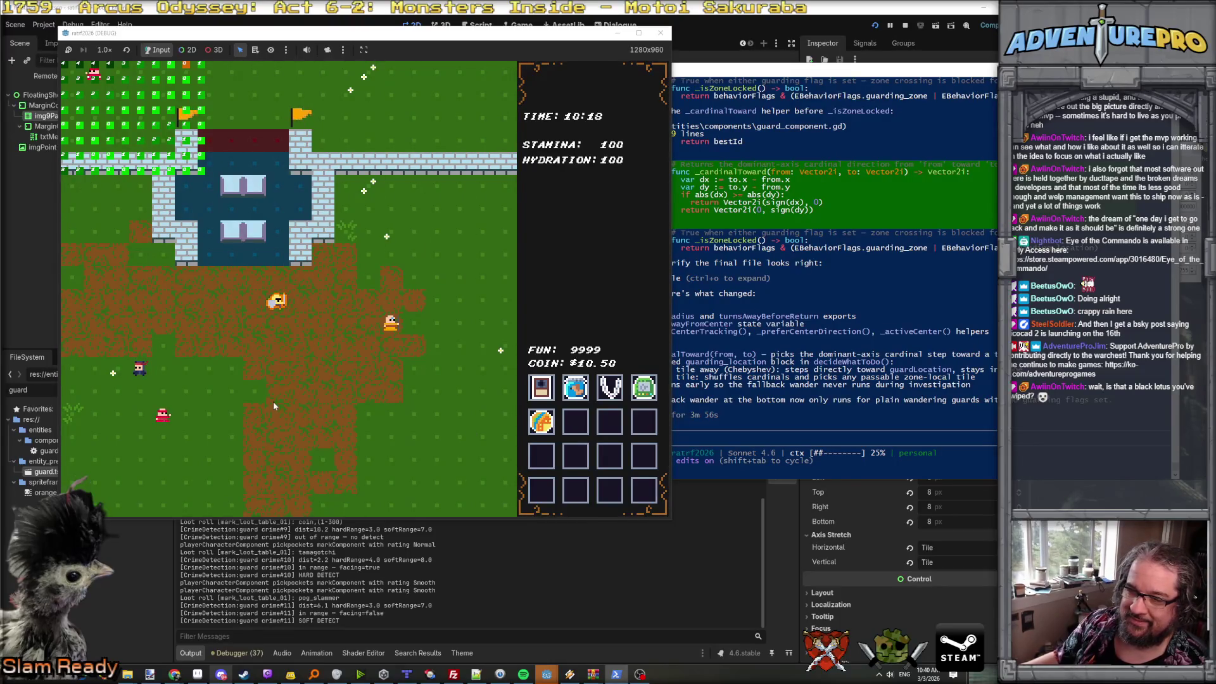
{"action": "key", "text": "Right"}
{"action": "key", "text": "Down"}
{"action": "key", "text": "Down"}
{"action": "key", "text": "Up"}
{"action": "key", "text": "Up"}
{"action": "key", "text": "Up"}
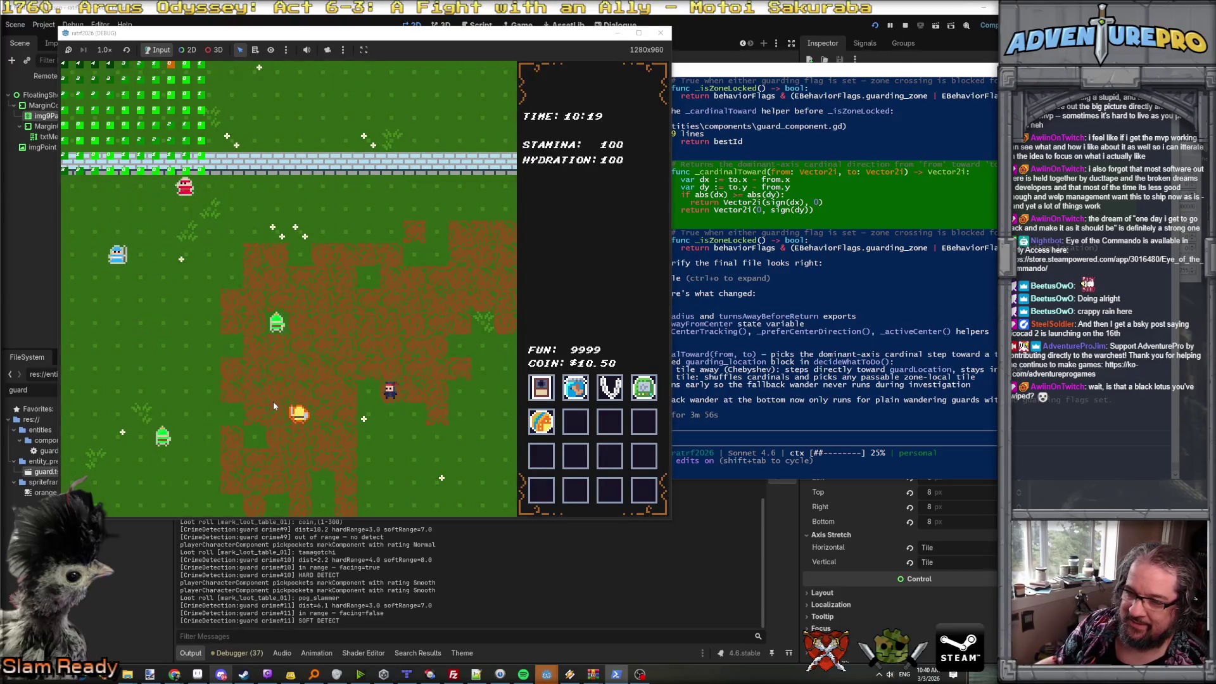
{"action": "key", "text": "Right"}
{"action": "key", "text": "Right"}
{"action": "key", "text": "Right"}
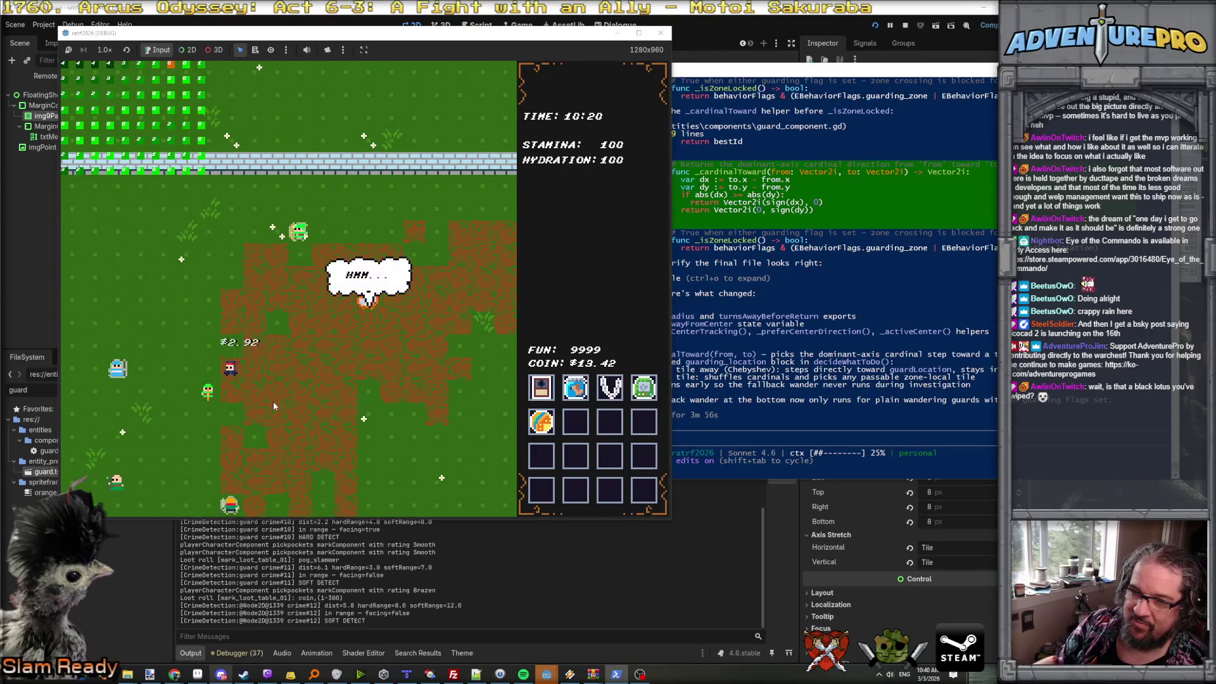
- Walk left, up and right into the next area and pickpocket the nearby guard
{"action": "key", "text": "Left"}
{"action": "key", "text": "Left"}
{"action": "key", "text": "Left"}
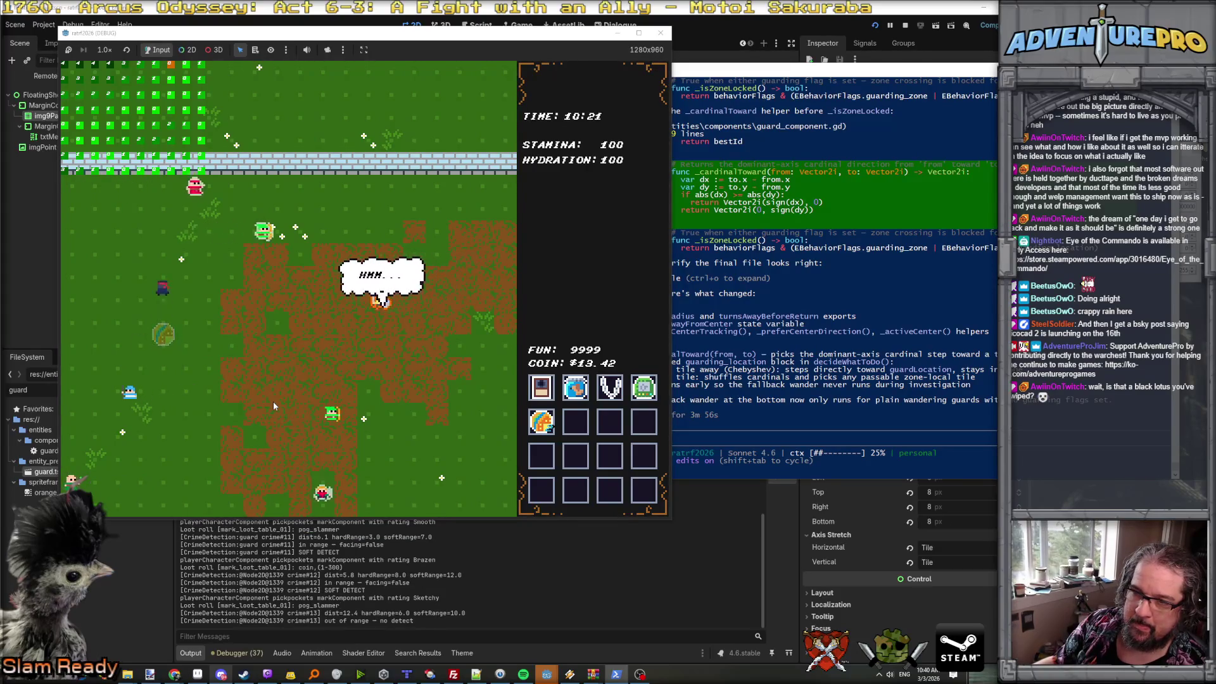
{"action": "key", "text": "Down"}
{"action": "key", "text": "Down"}
{"action": "key", "text": "Down"}
{"action": "key", "text": "Down"}
{"action": "key", "text": "Down"}
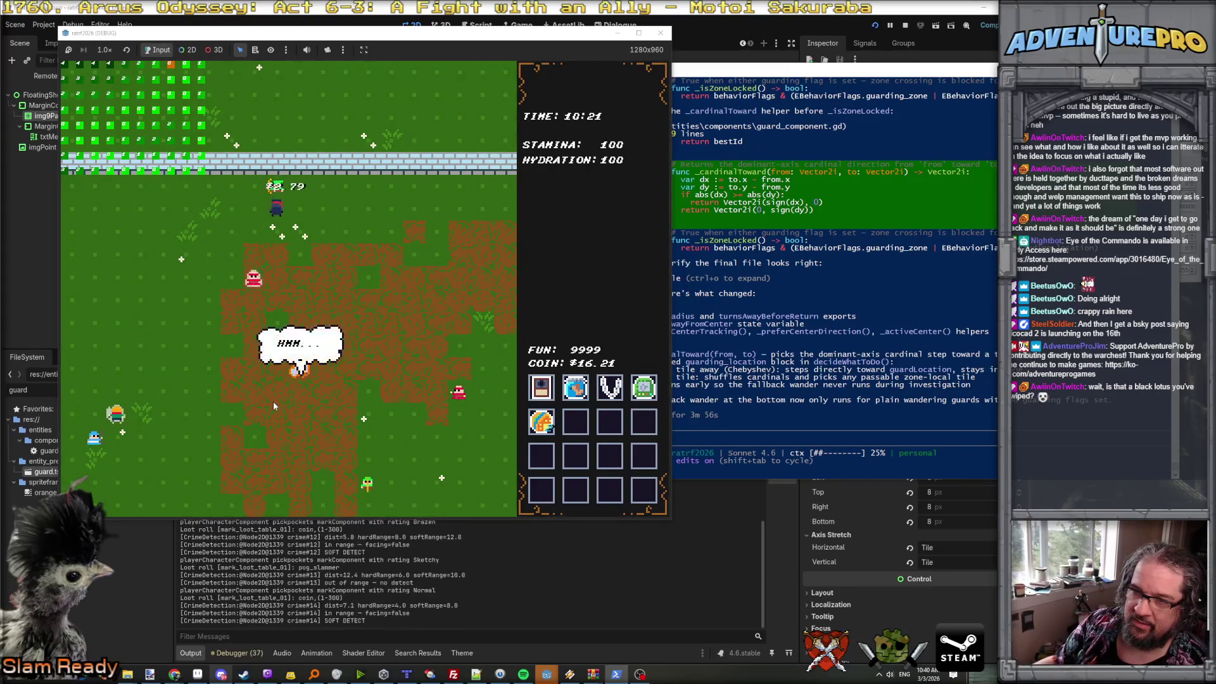
{"action": "key", "text": "Up"}
{"action": "key", "text": "Up"}
{"action": "key", "text": "Up"}
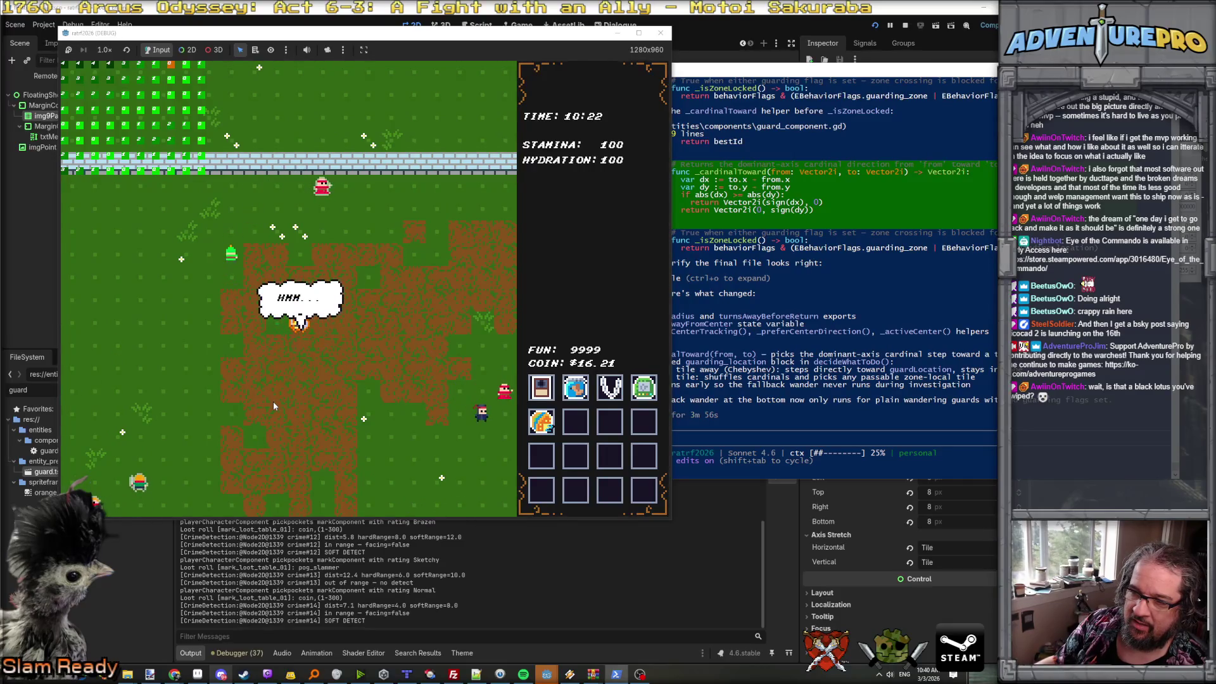
{"action": "key", "text": "Up"}
{"action": "key", "text": "Right"}
{"action": "key", "text": "Right"}
{"action": "key", "text": "Right"}
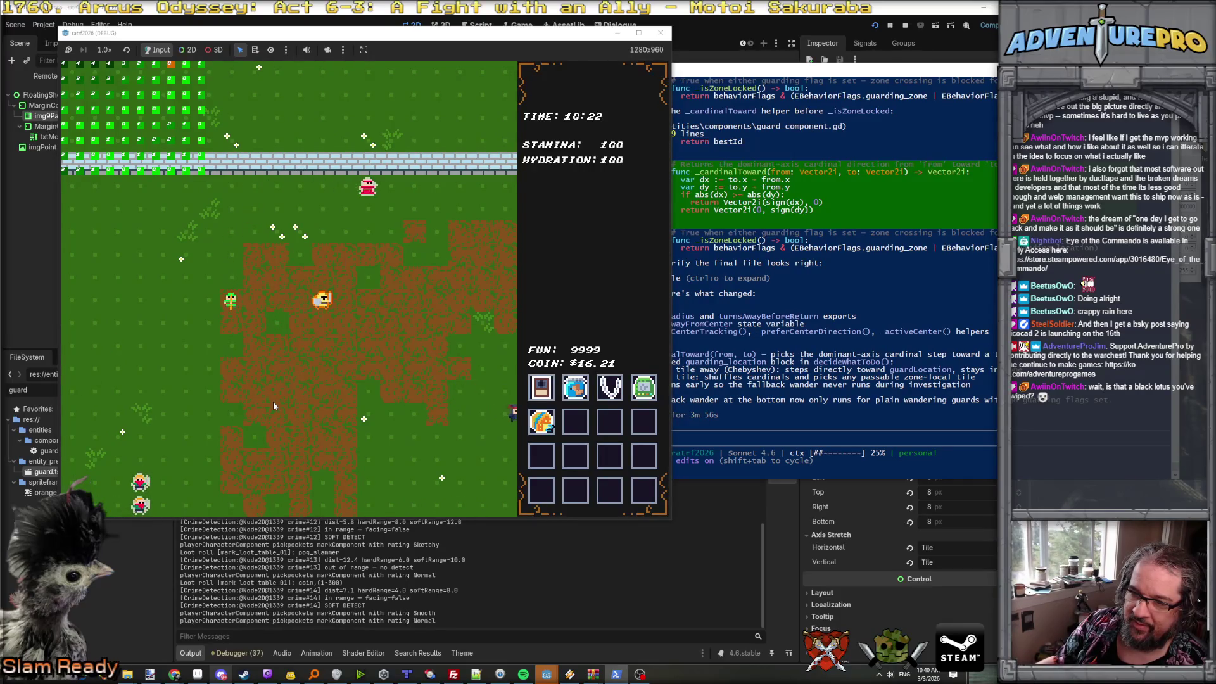
{"action": "key", "text": "Right"}
{"action": "key", "text": "Right"}
{"action": "key", "text": "Right"}
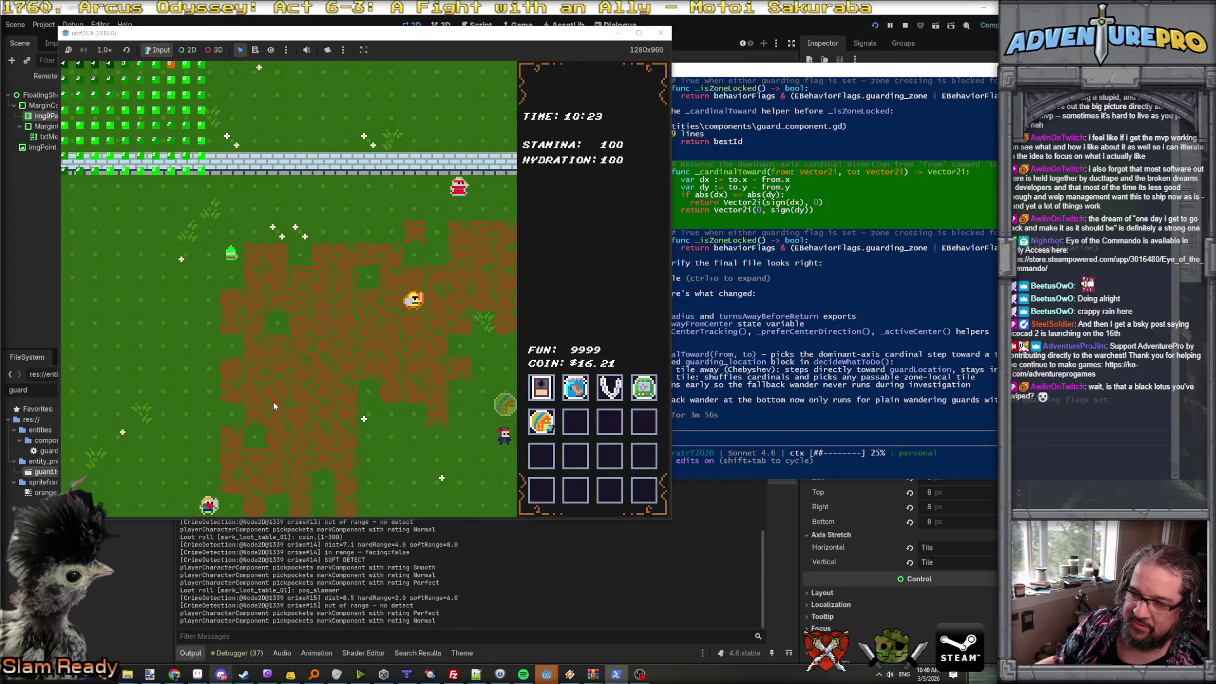
{"action": "key", "text": "Left"}
{"action": "key", "text": "Right"}
{"action": "key", "text": "Right"}
{"action": "key", "text": "Right"}
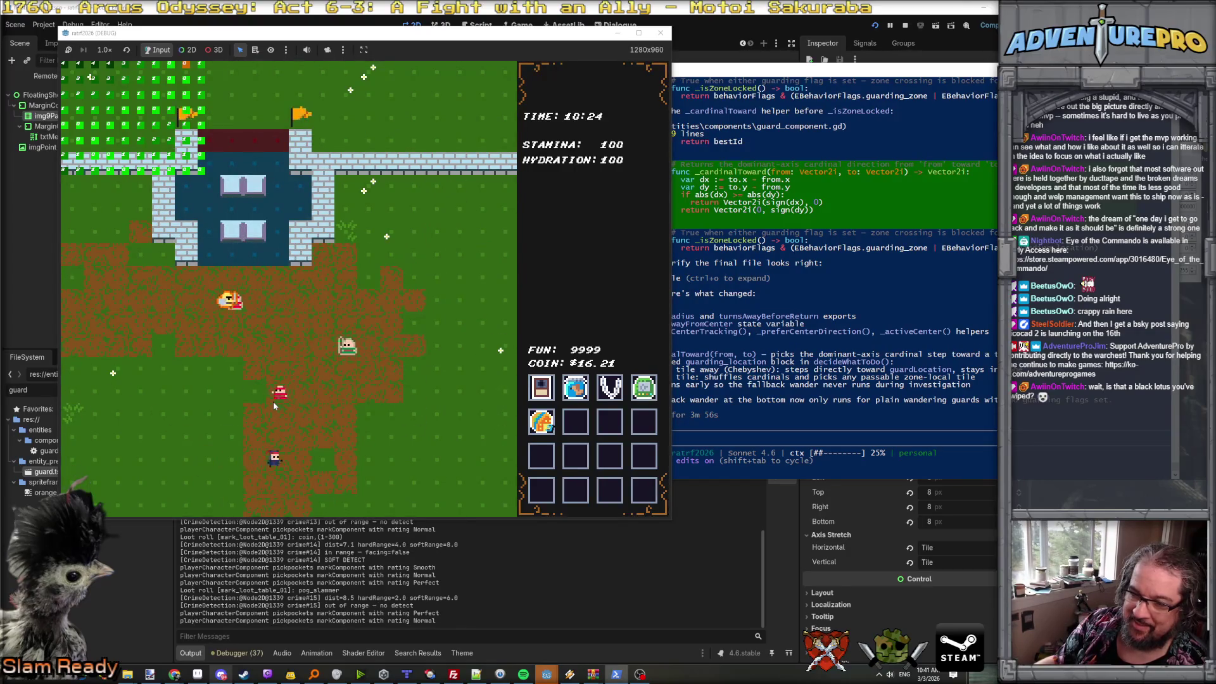
{"action": "key", "text": "Down"}
{"action": "key", "text": "Down"}
{"action": "key", "text": "Down"}
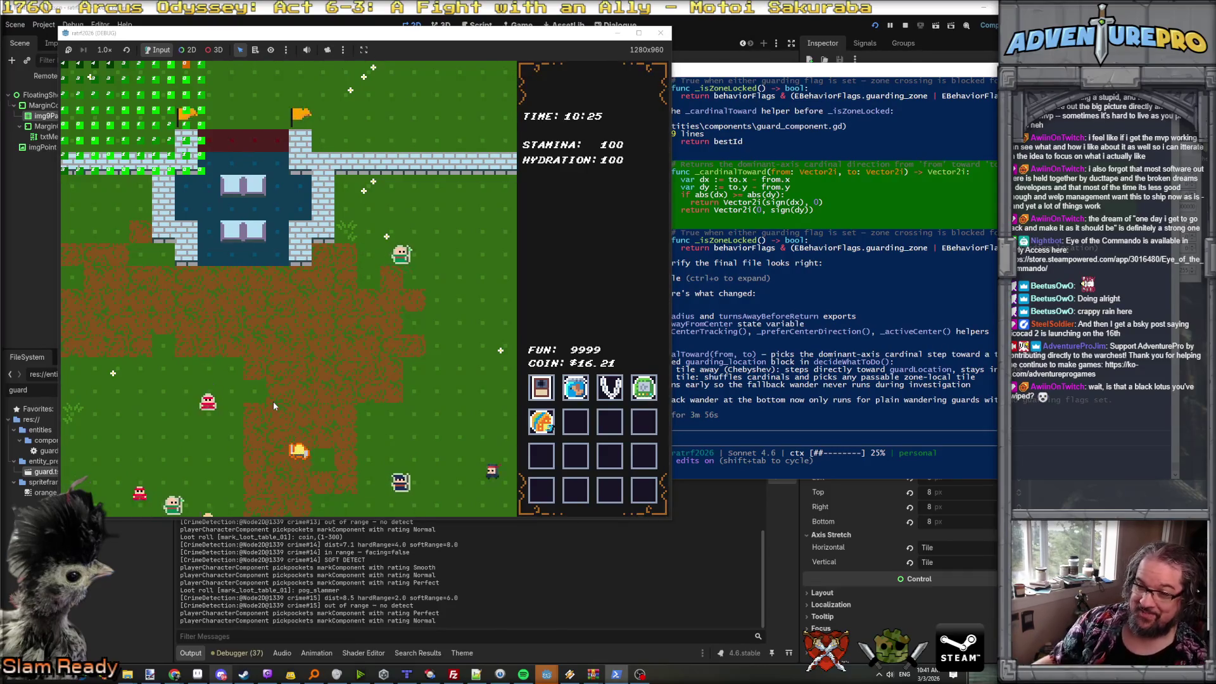
{"action": "key", "text": "space"}
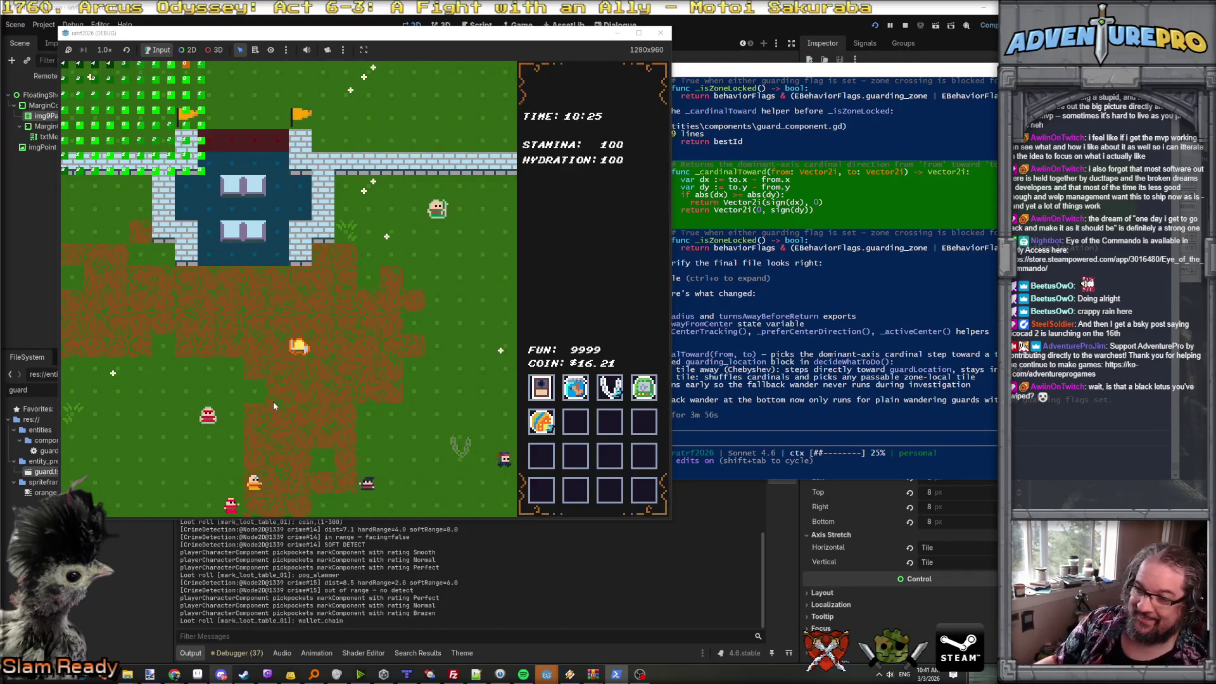
- Move up-left and up-right, pickpocketing guards with the space key
{"action": "key", "text": "Up"}
{"action": "key", "text": "Up"}
{"action": "key", "text": "Up"}
{"action": "key", "text": "Left"}
{"action": "key", "text": "space"}
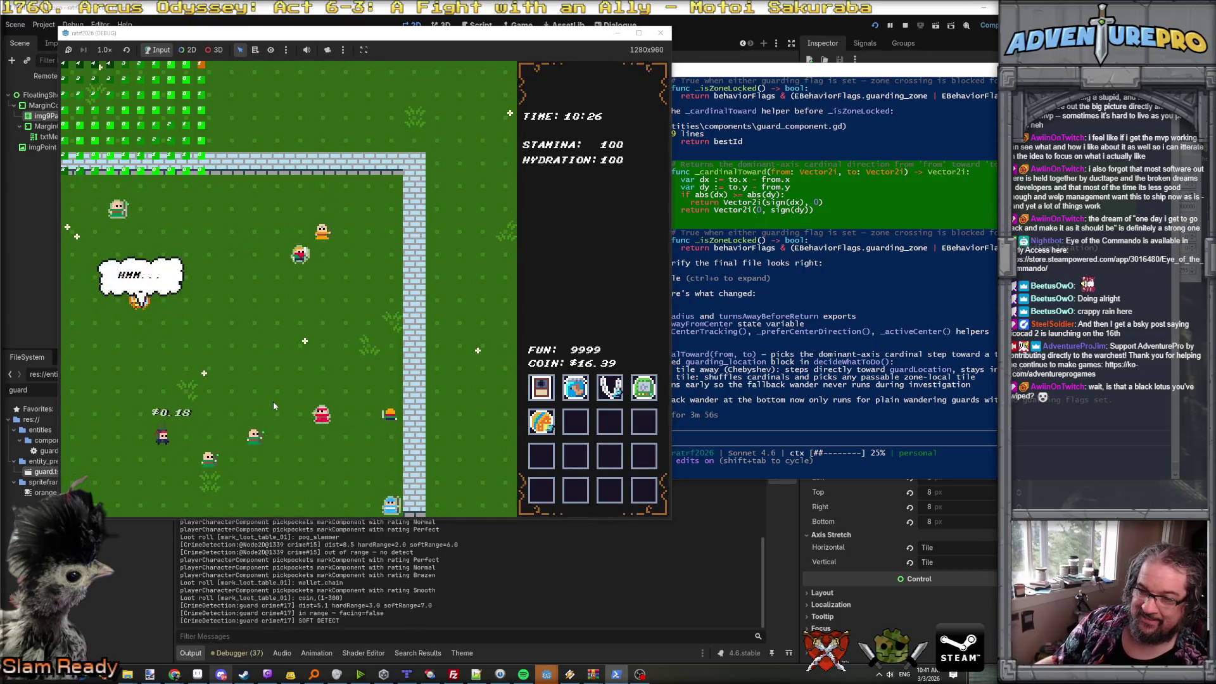
{"action": "key", "text": "space"}
{"action": "key", "text": "Right"}
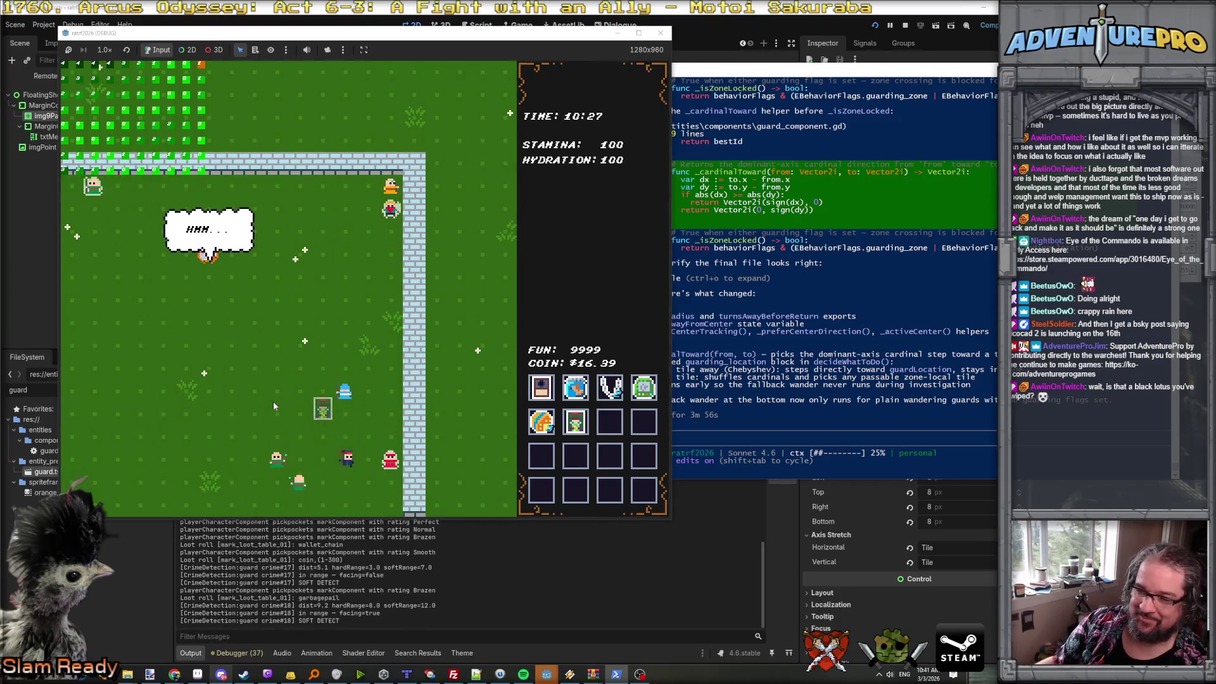
{"action": "key", "text": "Up"}
{"action": "key", "text": "space"}
{"action": "key", "text": "Right"}
- Pickpocket the suspicious guard again, then walk right and down
{"action": "key", "text": "Down"}
{"action": "key", "text": "Left"}
{"action": "key", "text": "space"}
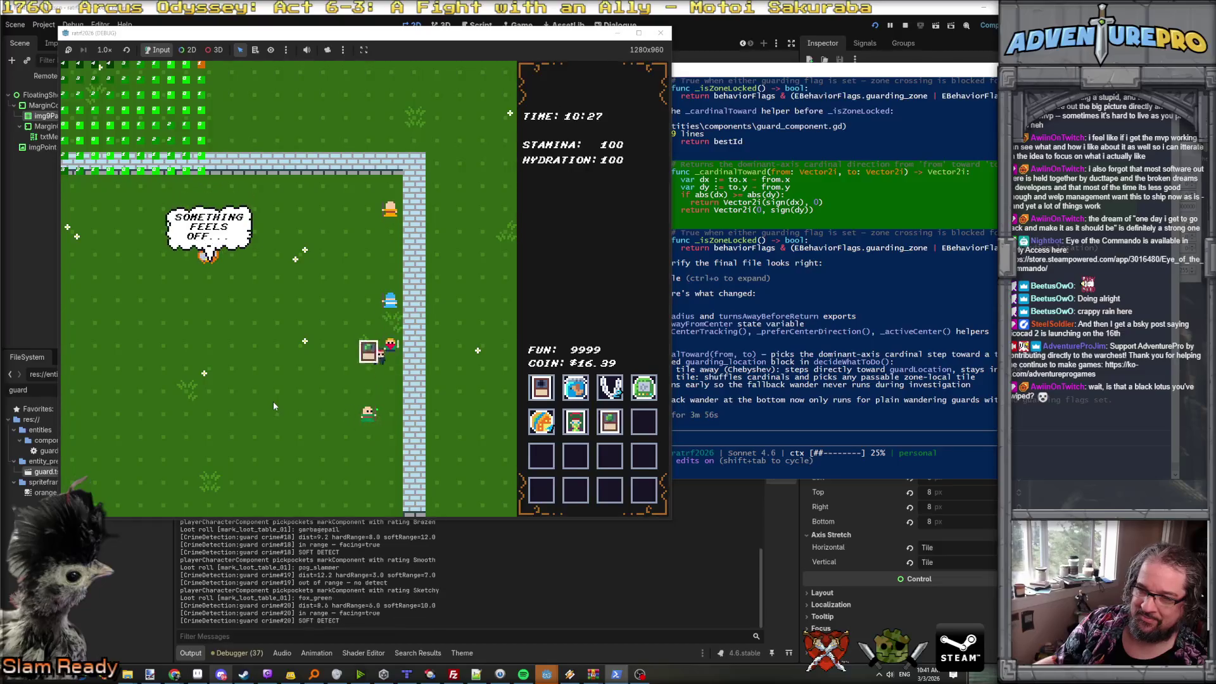
{"action": "key", "text": "space"}
{"action": "key", "text": "Right"}
{"action": "key", "text": "Down"}
{"action": "key", "text": "Right"}
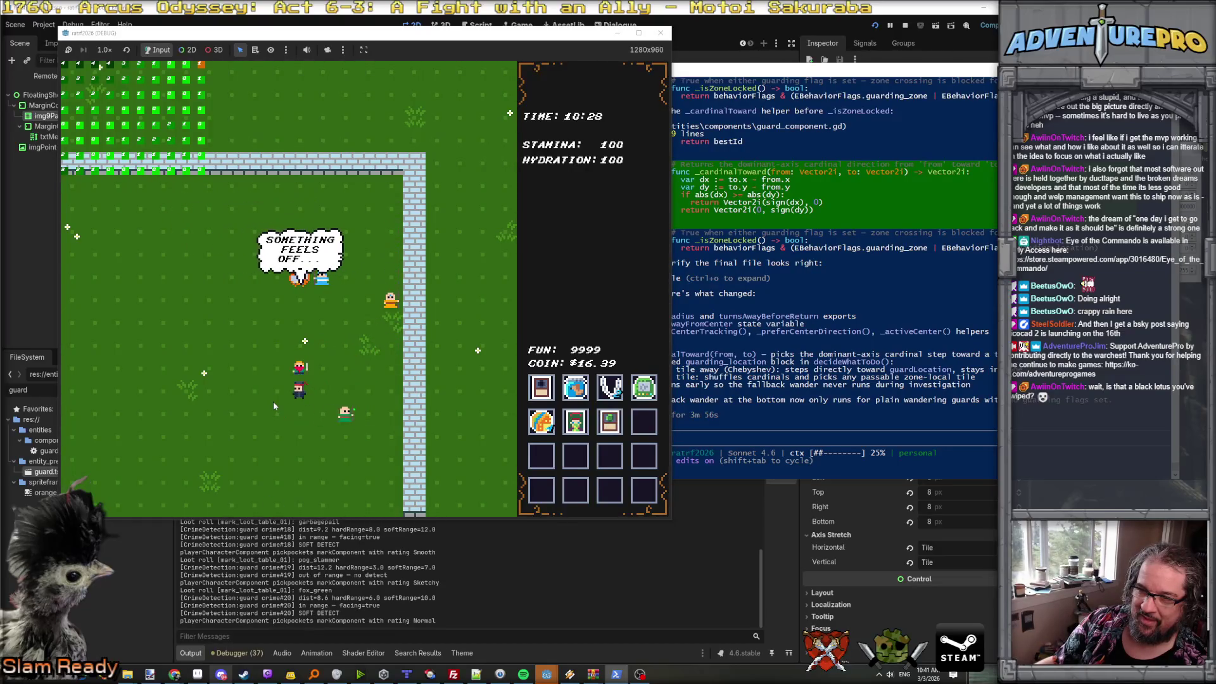
{"action": "key", "text": "Down"}
{"action": "key", "text": "Down"}
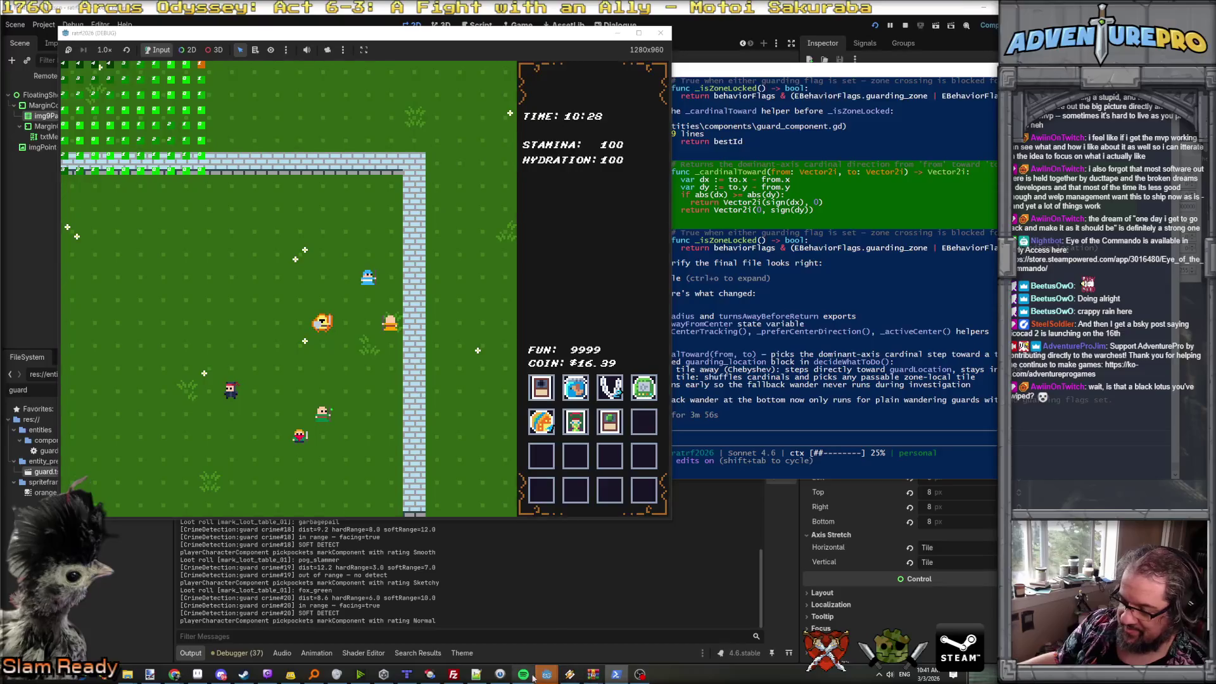
- Stop the game and raise the MarginContainer bubble to (-23, -27)
{"action": "key", "text": "alt+Tab"}
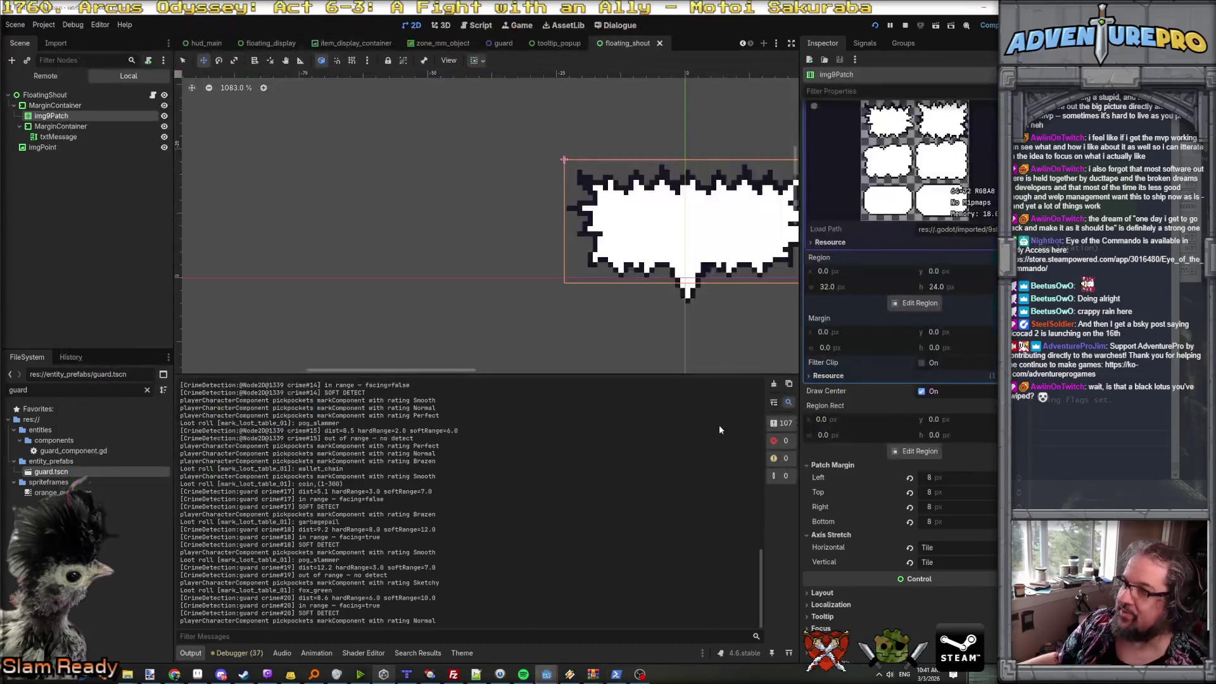
{"action": "scroll", "coordinate": [710, 176], "scroll_direction": "down", "scroll_amount": 1}
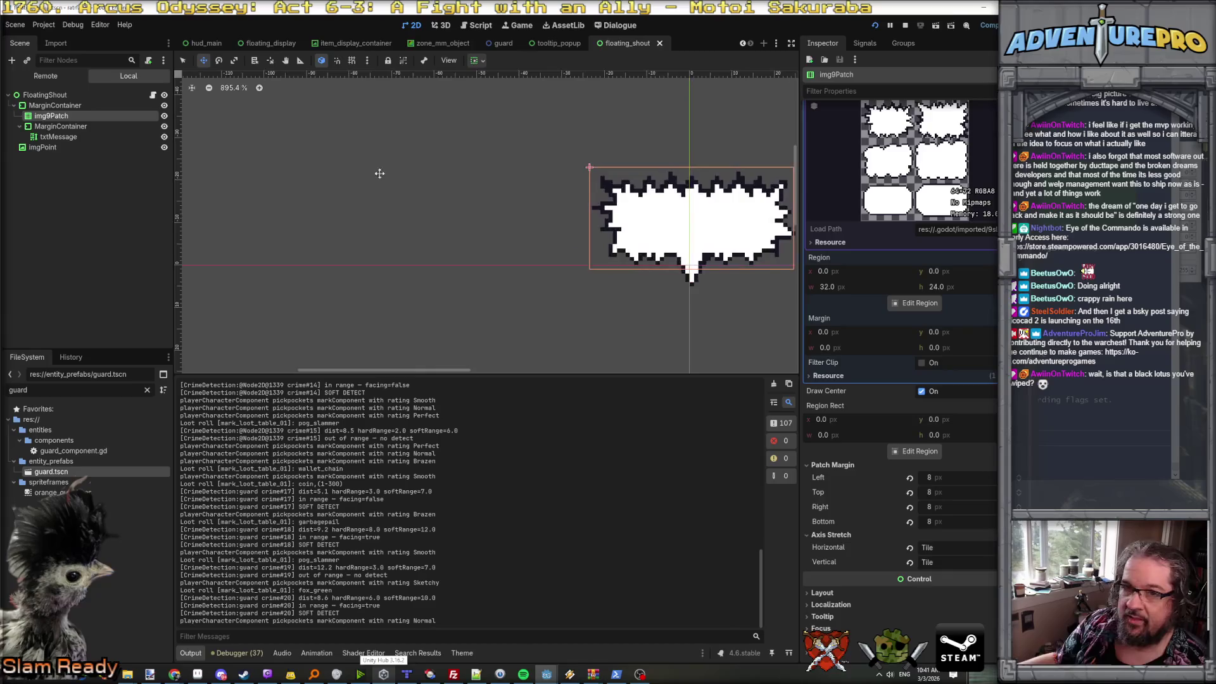
{"action": "left_click", "coordinate": [76, 96]}
{"action": "left_click", "coordinate": [55, 106]}
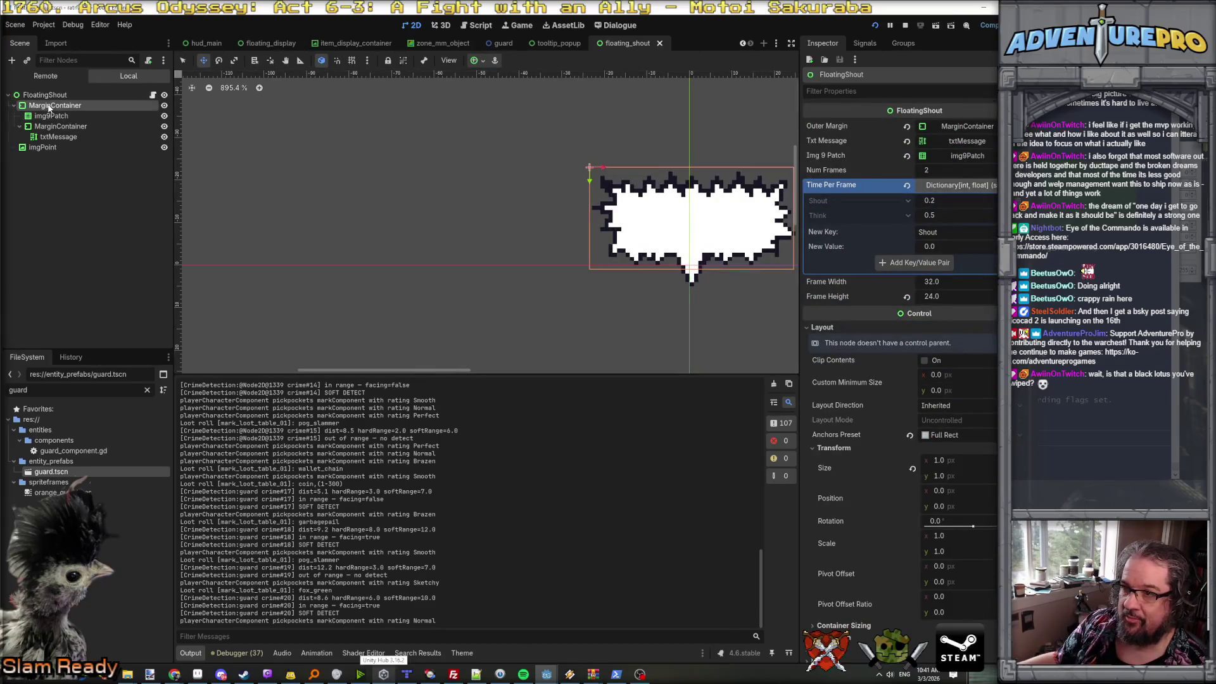
{"action": "left_click_drag", "start_coordinate": [687, 221], "coordinate": [688, 203]}
- Raise the imgPoint tail to (-4, -7), save the scene, and relaunch the game
{"action": "left_click", "coordinate": [22, 148]}
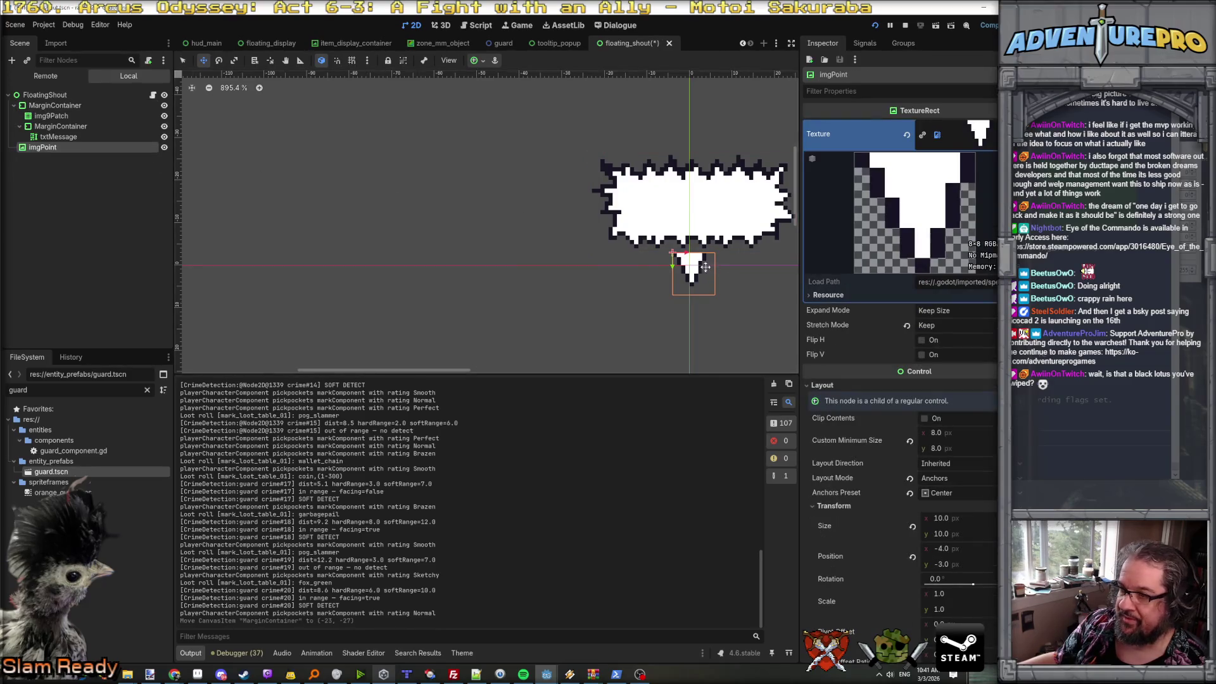
{"action": "left_click_drag", "start_coordinate": [693, 249], "coordinate": [693, 249]}
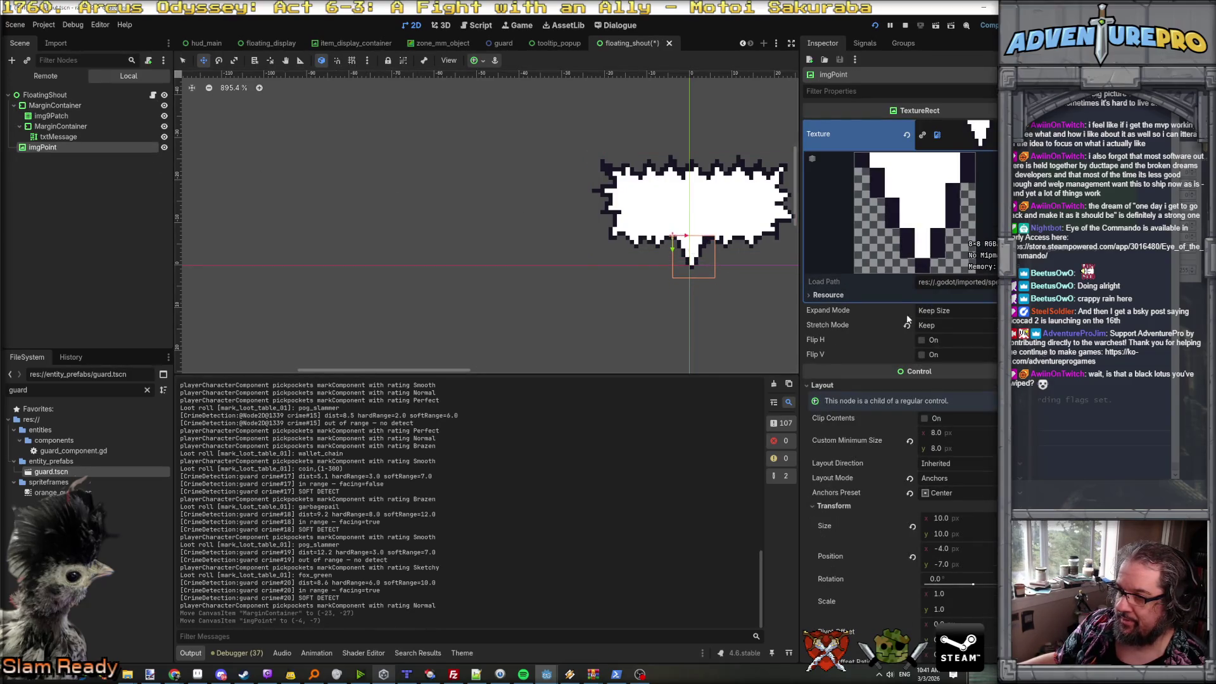
{"action": "key", "text": "ctrl+s"}
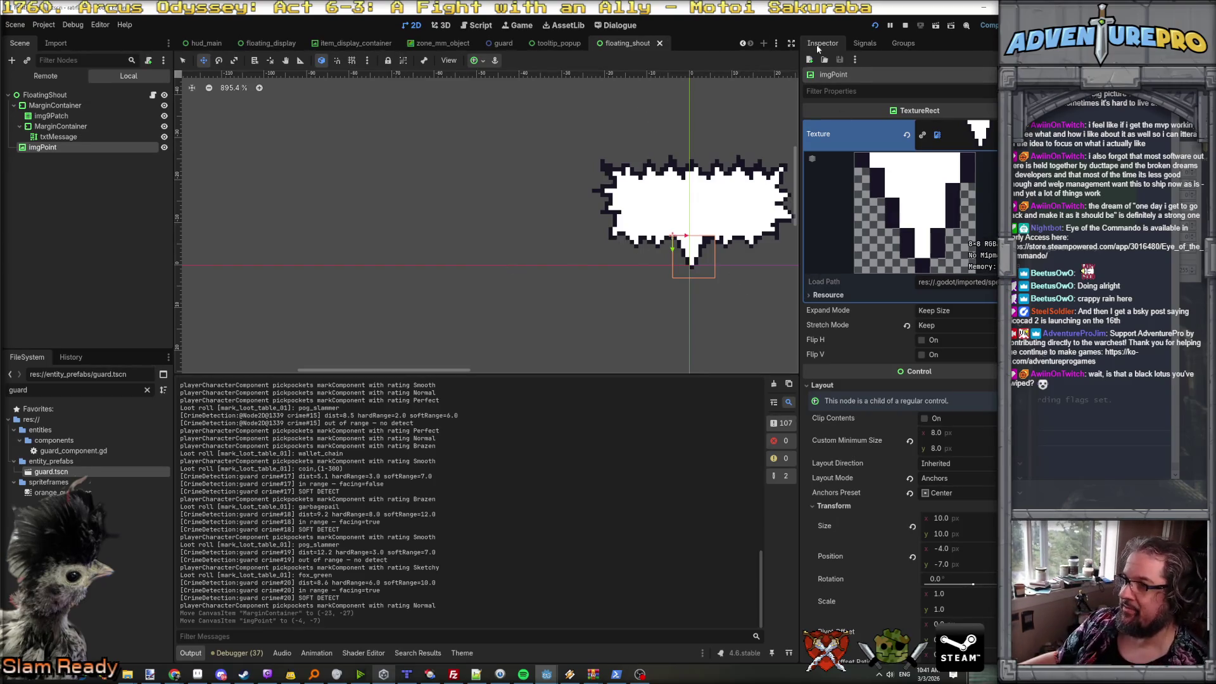
{"action": "left_click", "coordinate": [878, 25]}
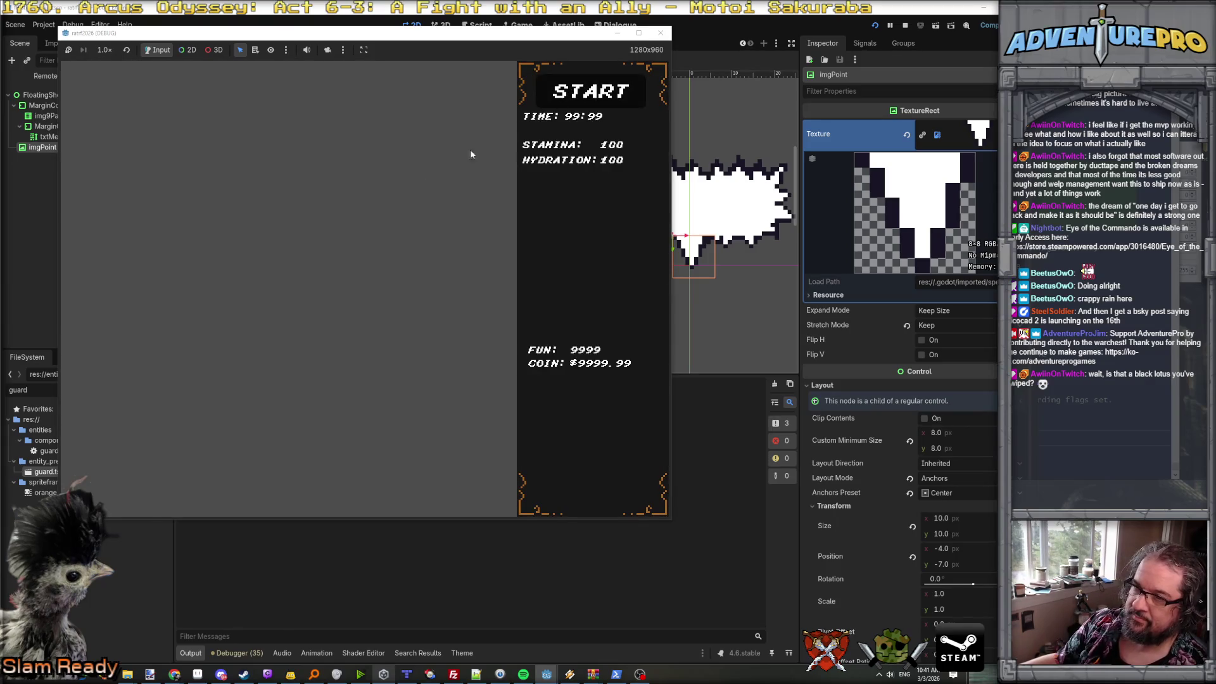
- Start play from the title screen and pickpocket three villagers while walking left and up
{"action": "left_click", "coordinate": [276, 291]}
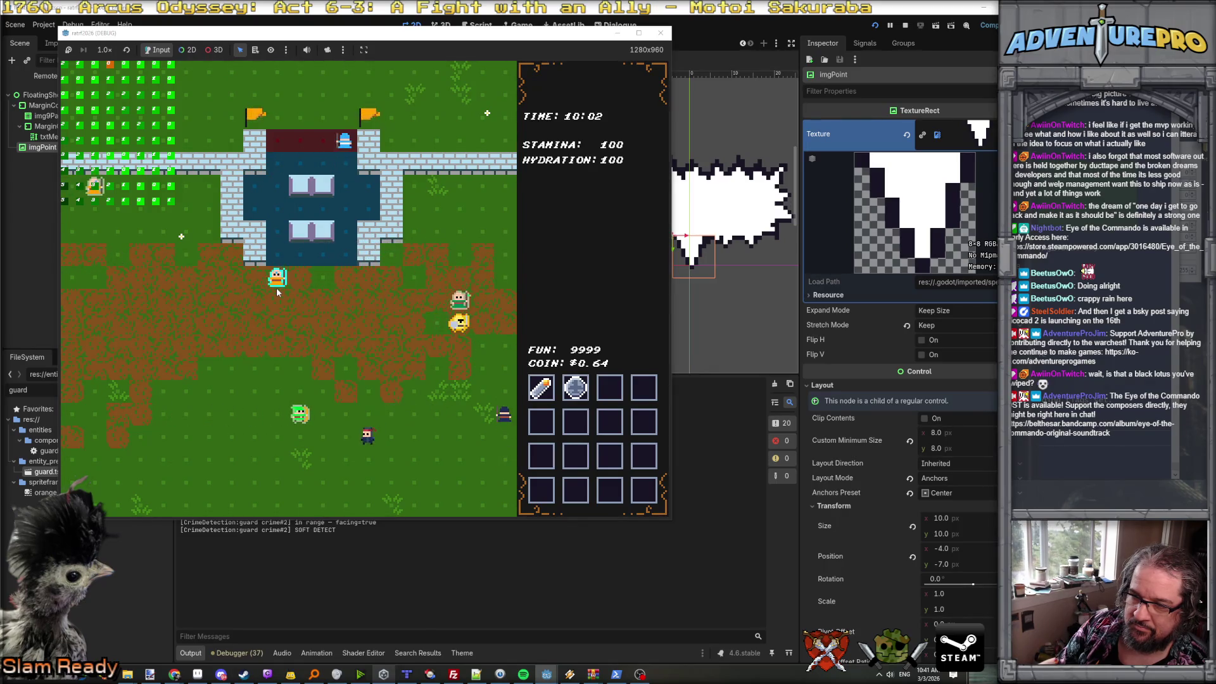
{"action": "key", "text": "Left"}
{"action": "key", "text": "e"}
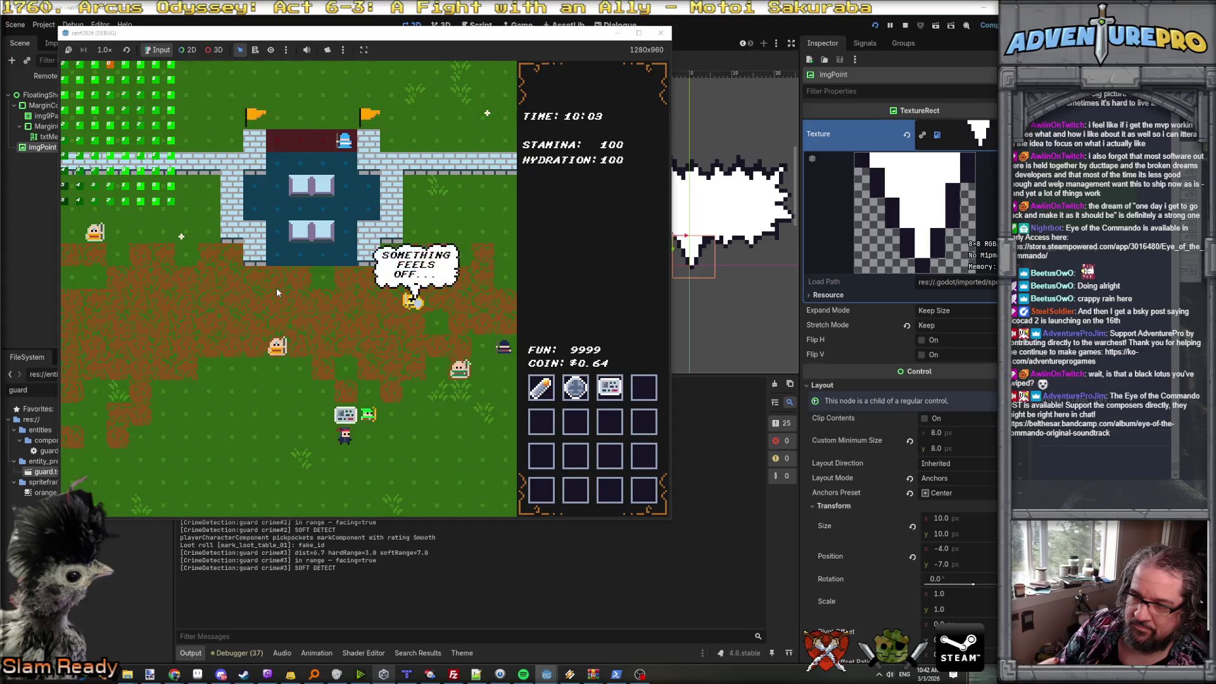
{"action": "key", "text": "Left"}
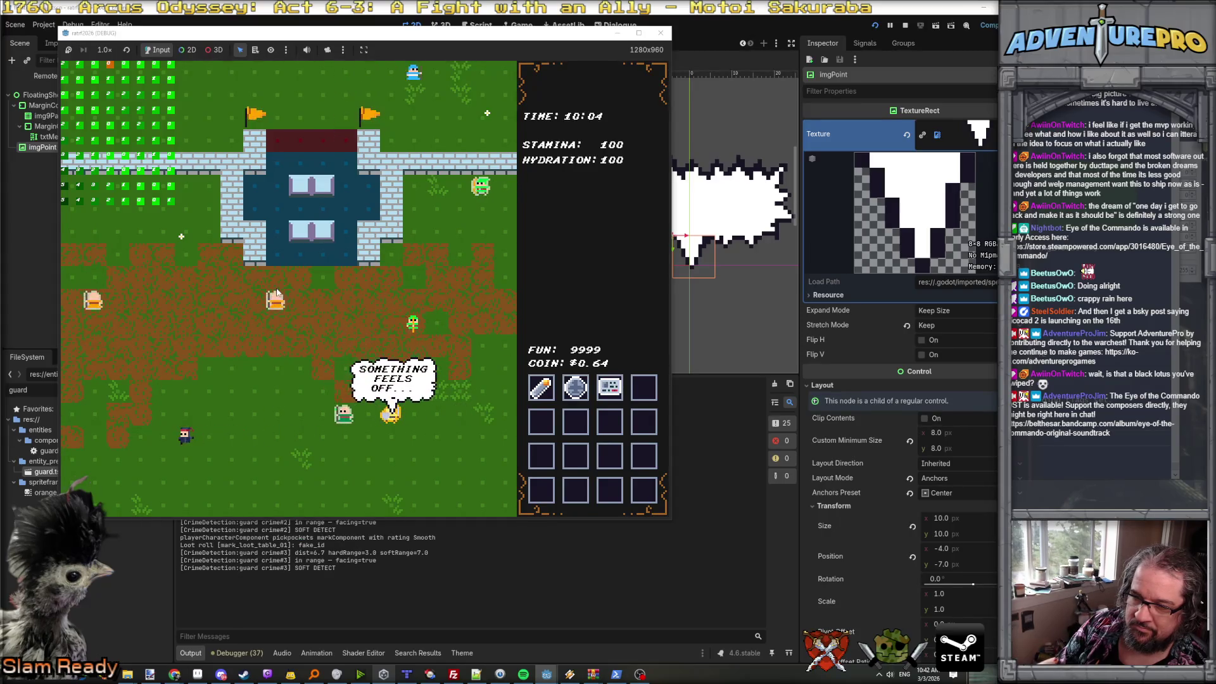
{"action": "key", "text": "Up"}
{"action": "key", "text": "e"}
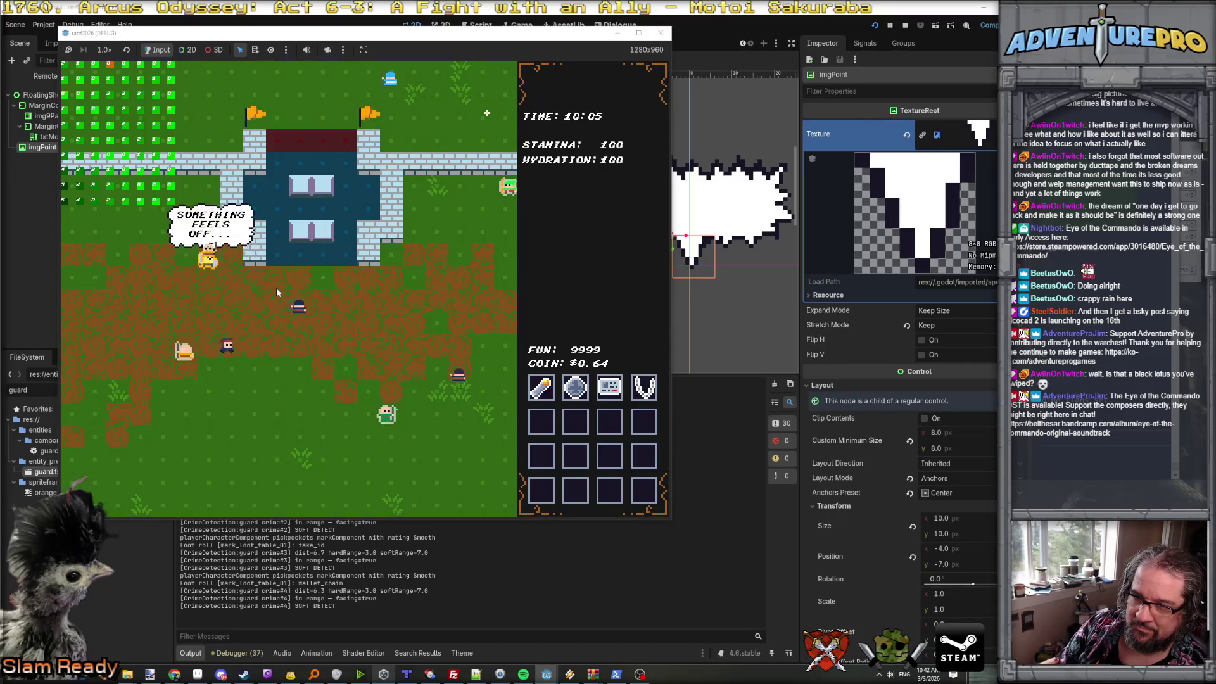
{"action": "key", "text": "Left"}
{"action": "key", "text": "e"}
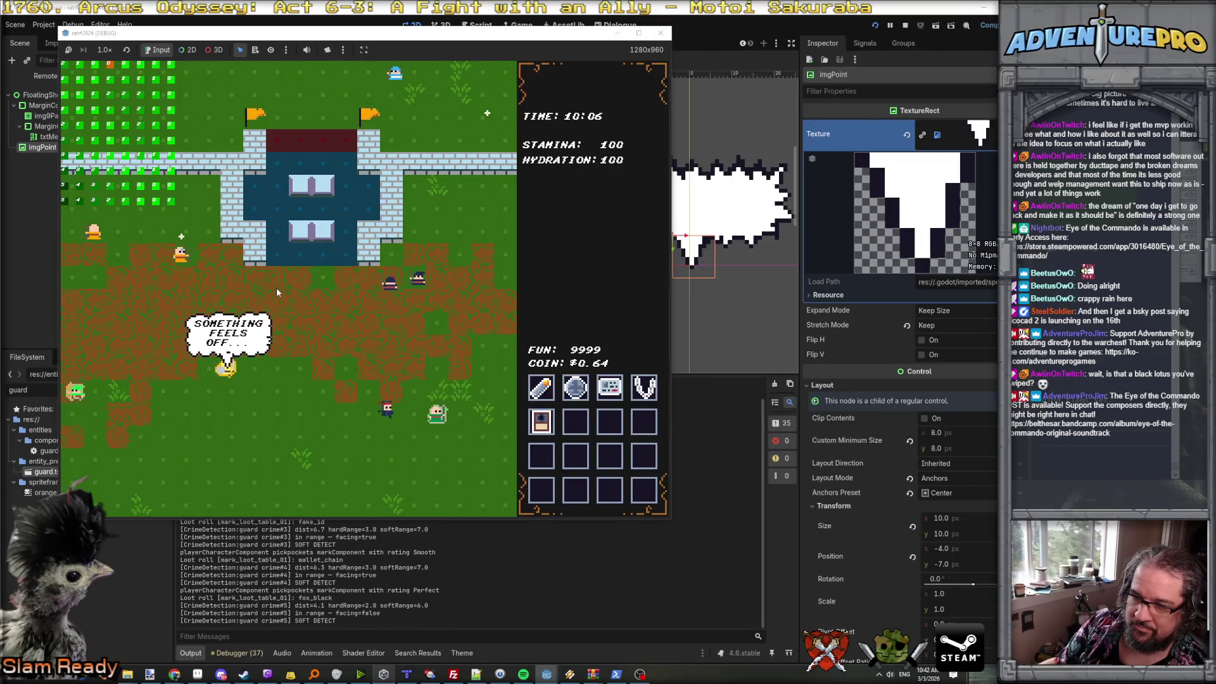
- Pickpocket two nearby guards, then walk the player back and forth across the dirt field
{"action": "key", "text": "e"}
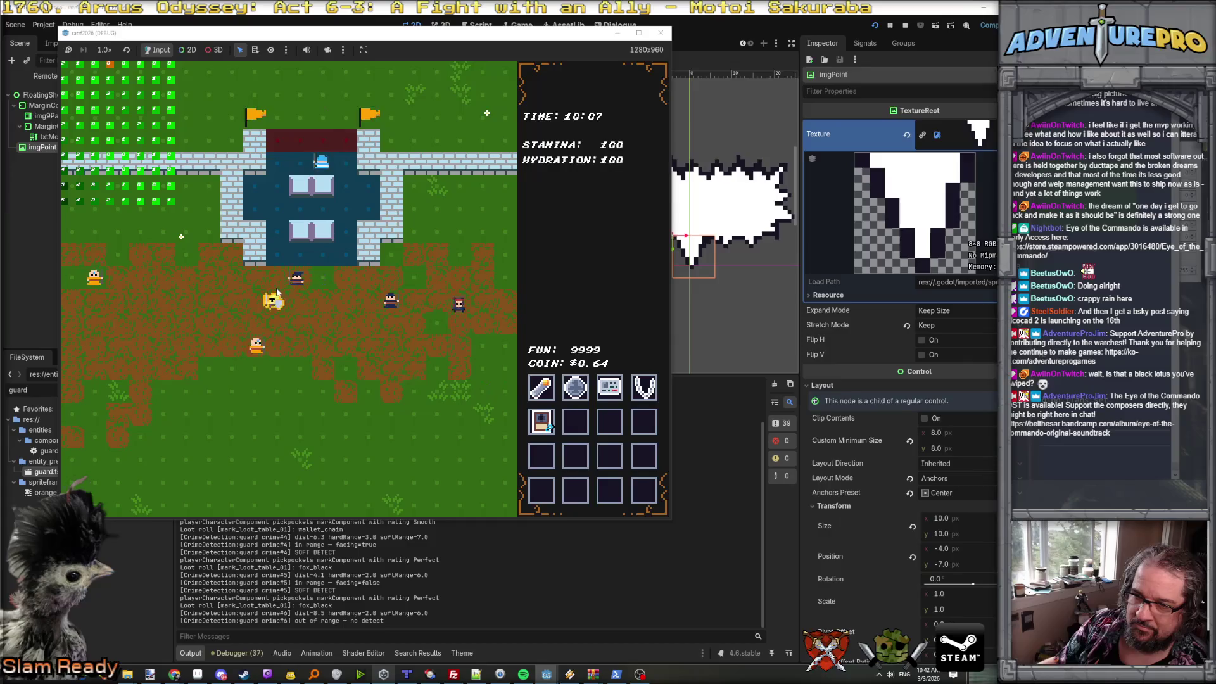
{"action": "key", "text": "e"}
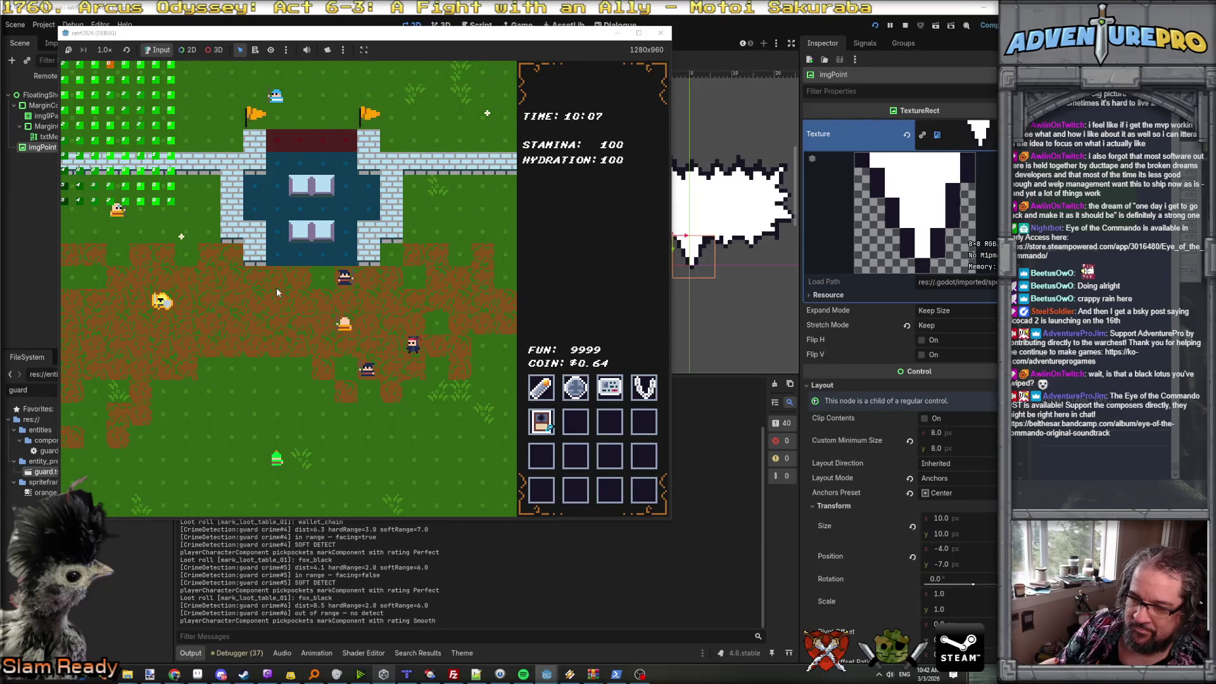
{"action": "key", "text": "a"}
{"action": "key", "text": "d"}
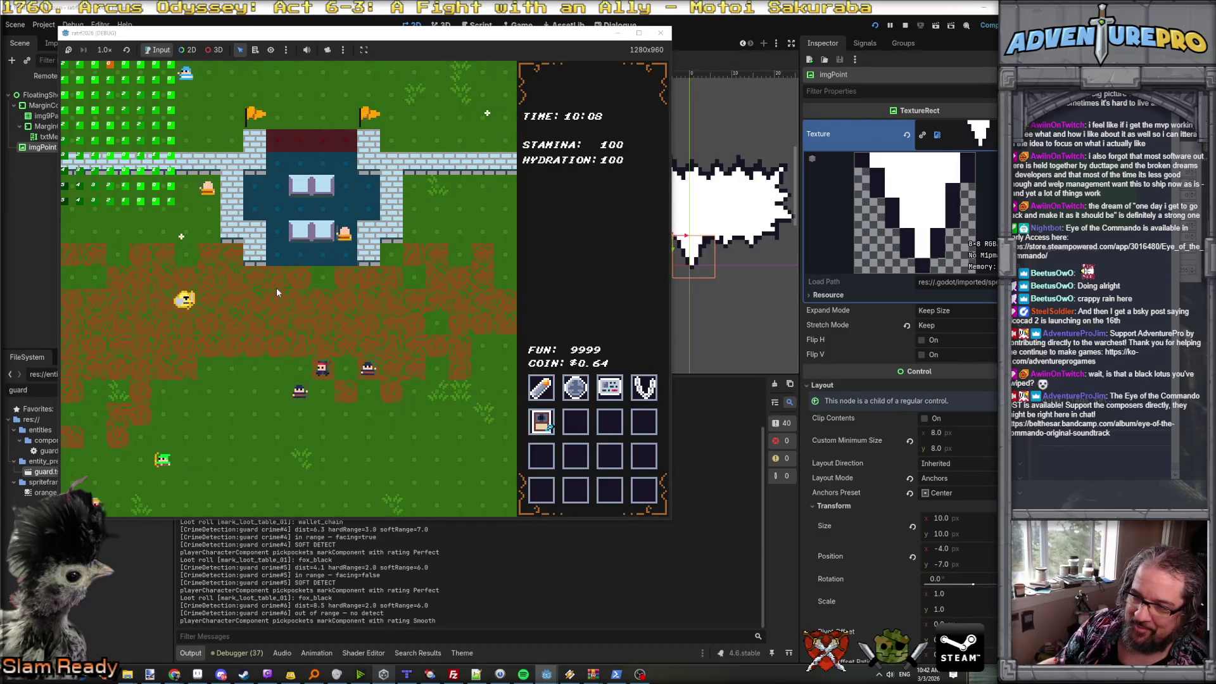
{"action": "key", "text": "e"}
{"action": "key", "text": "d"}
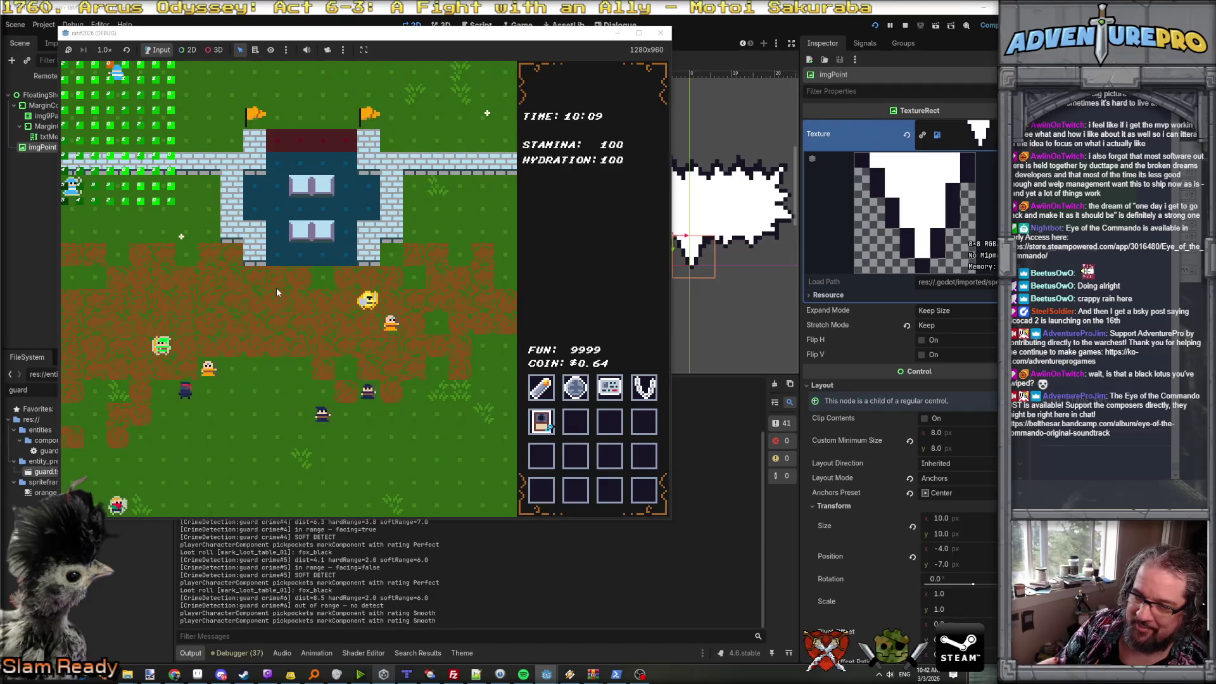
{"action": "key", "text": "e"}
{"action": "key", "text": "d"}
{"action": "key", "text": "a"}
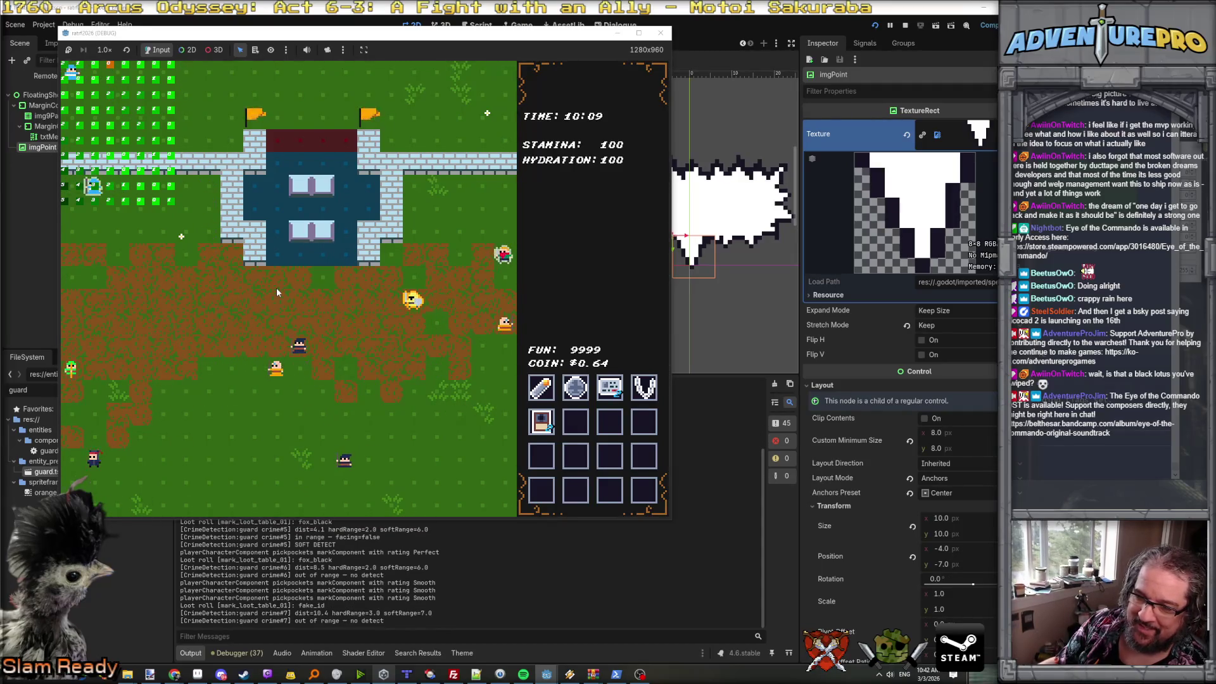
{"action": "key", "text": "a"}
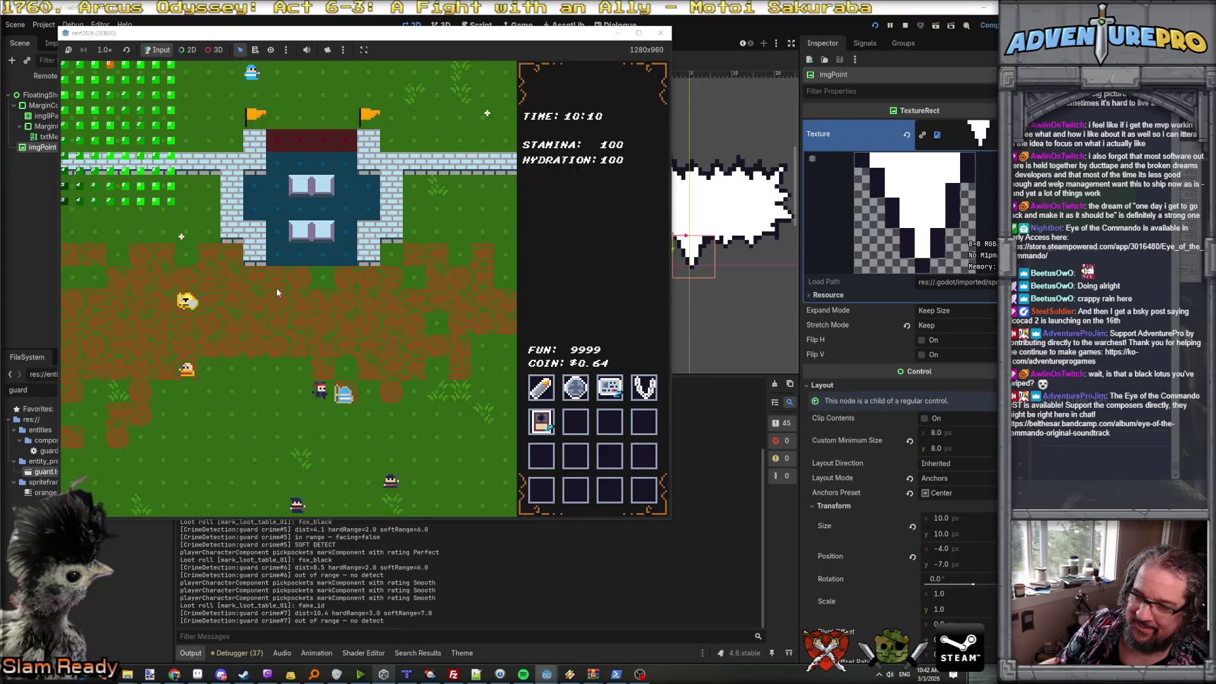
- Pickpocket more guards to trigger their shout bubbles and collect more coins
{"action": "key", "text": "e"}
{"action": "key", "text": "d"}
{"action": "key", "text": "s"}
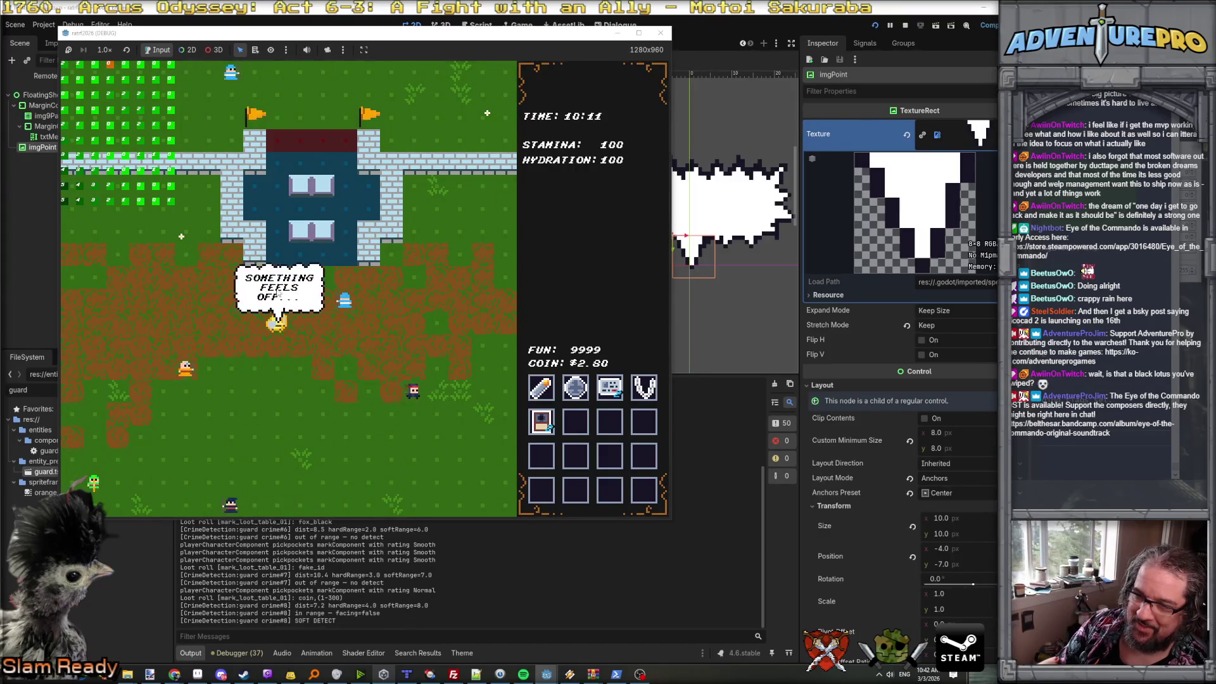
{"action": "key", "text": "w"}
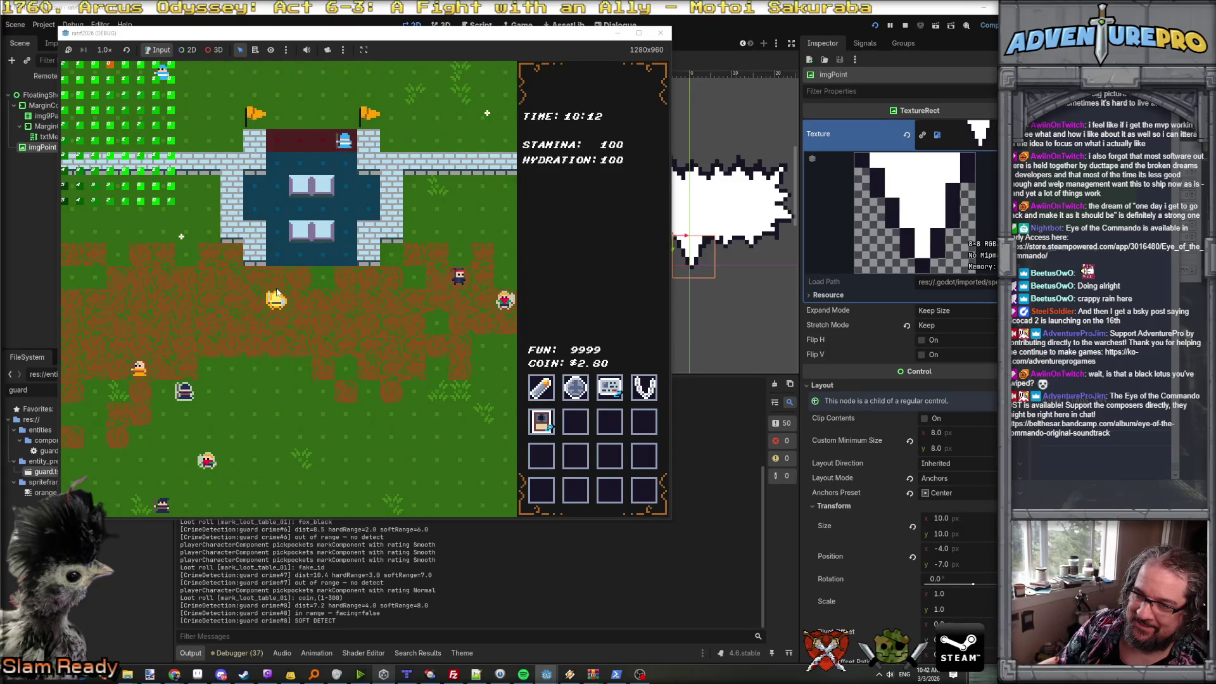
{"action": "key", "text": "e"}
{"action": "key", "text": "a"}
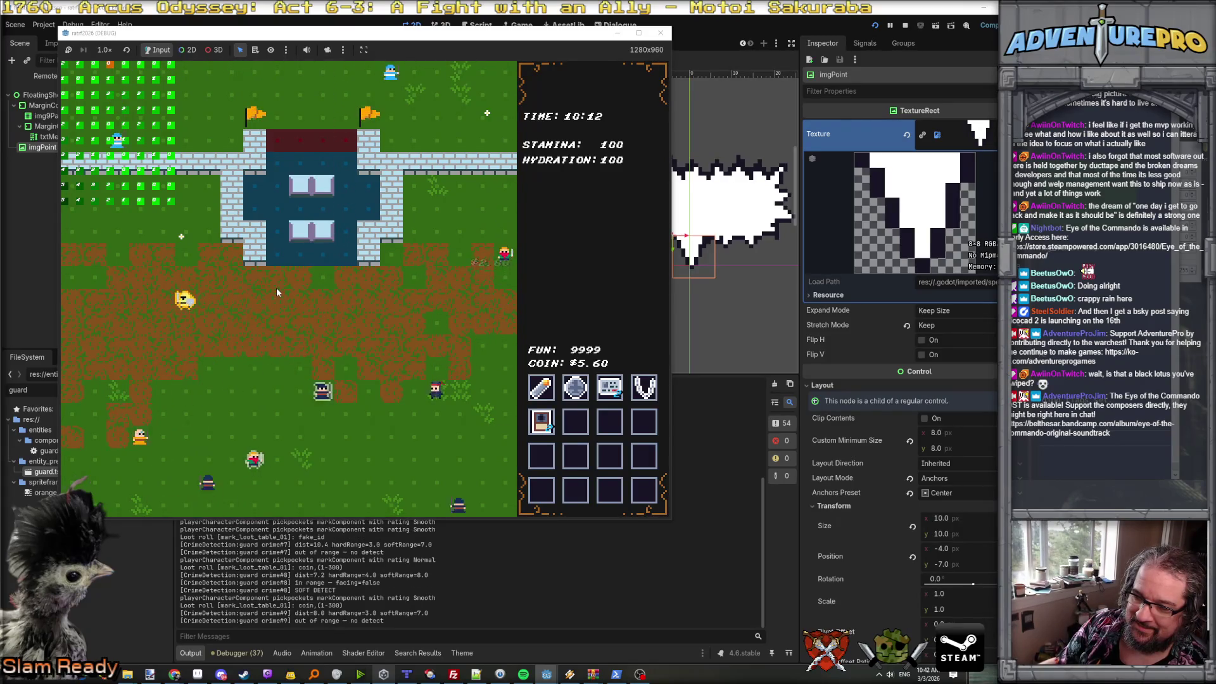
{"action": "key", "text": "e"}
{"action": "key", "text": "a"}
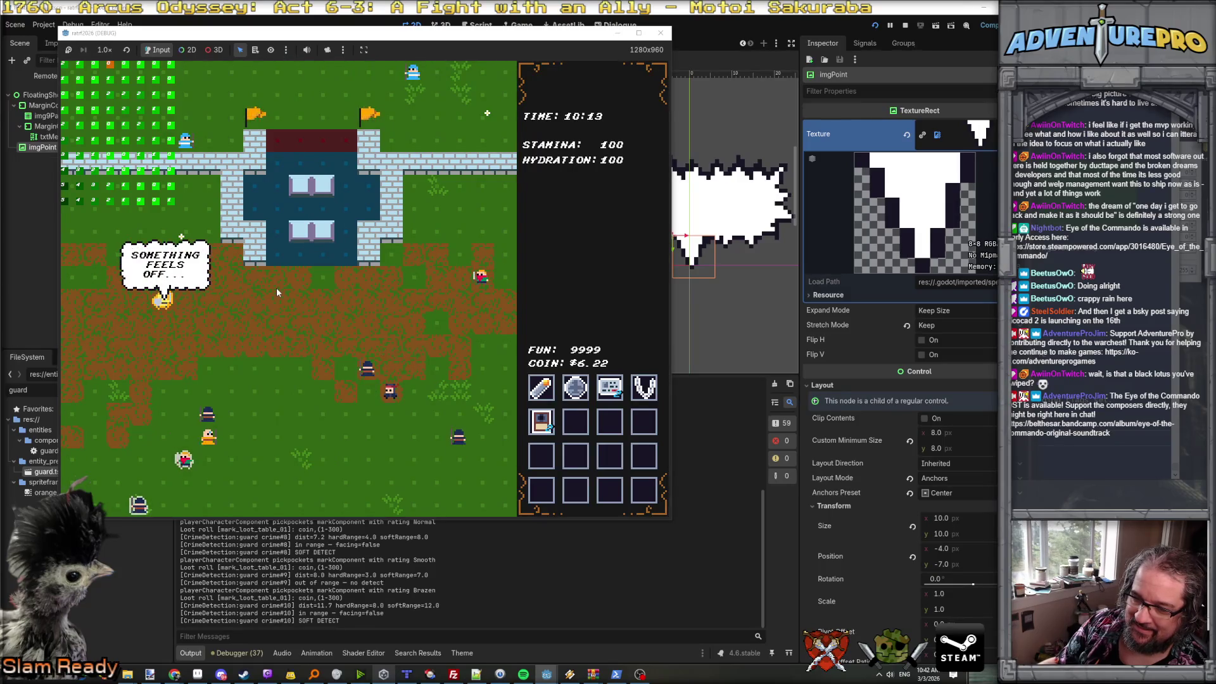
- Cross the field and pickpocket a guard for the wallet_chain, bringing COIN to $6.22
{"action": "key", "text": "d"}
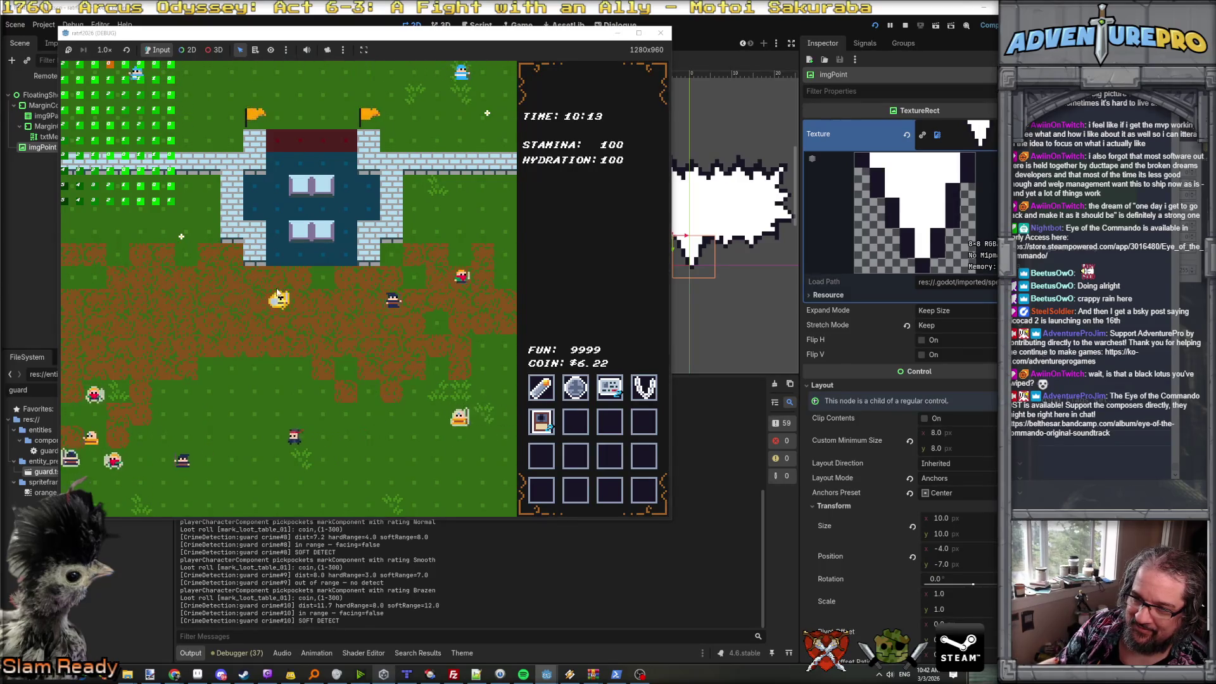
{"action": "key", "text": "a"}
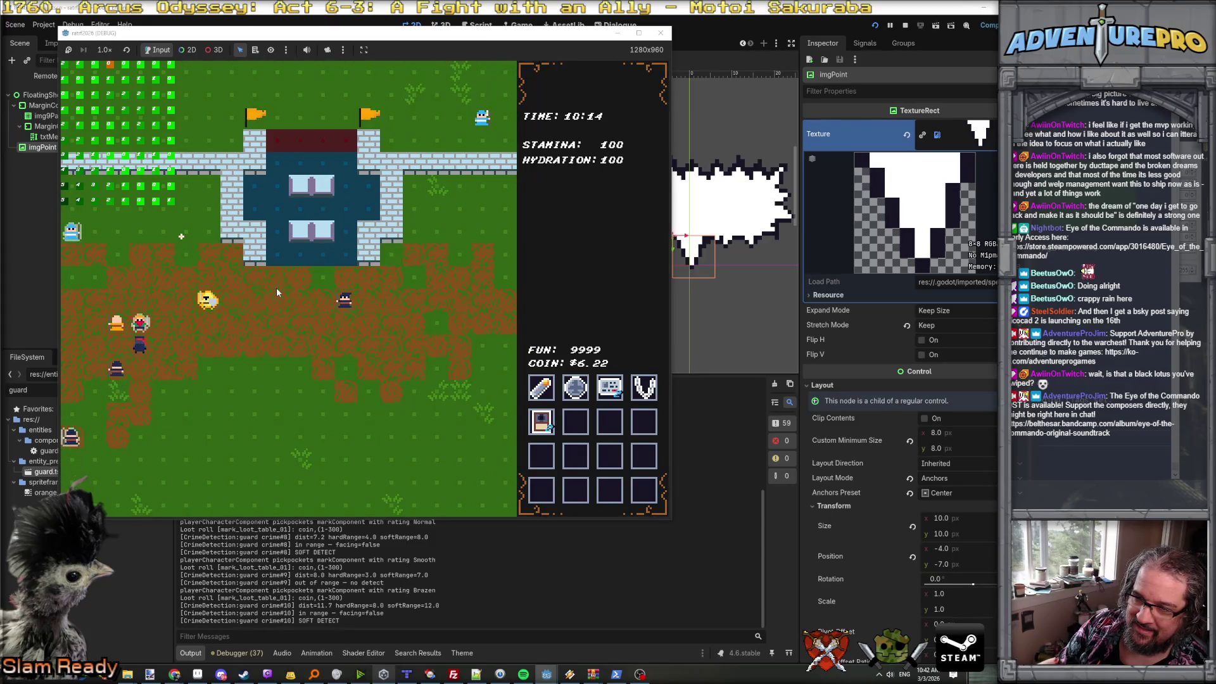
{"action": "key", "text": "a"}
{"action": "key", "text": "e"}
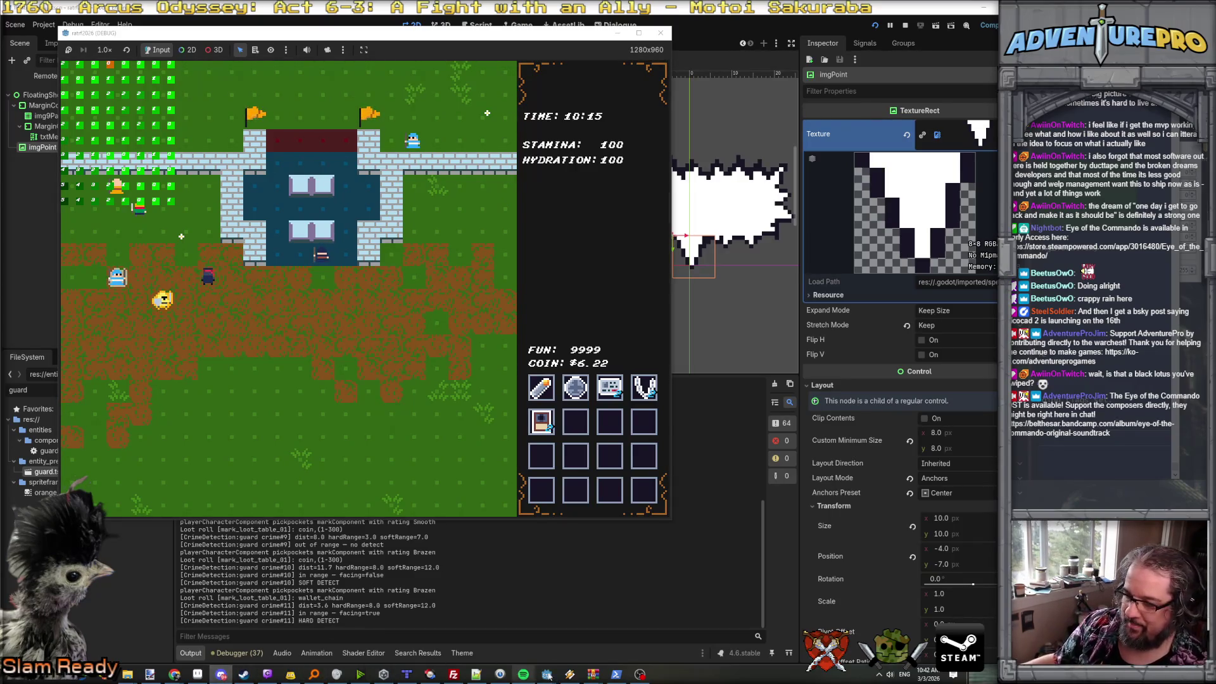
- Stop the running game and bring up guard_component.gd around line 202
{"action": "left_click", "coordinate": [658, 34]}
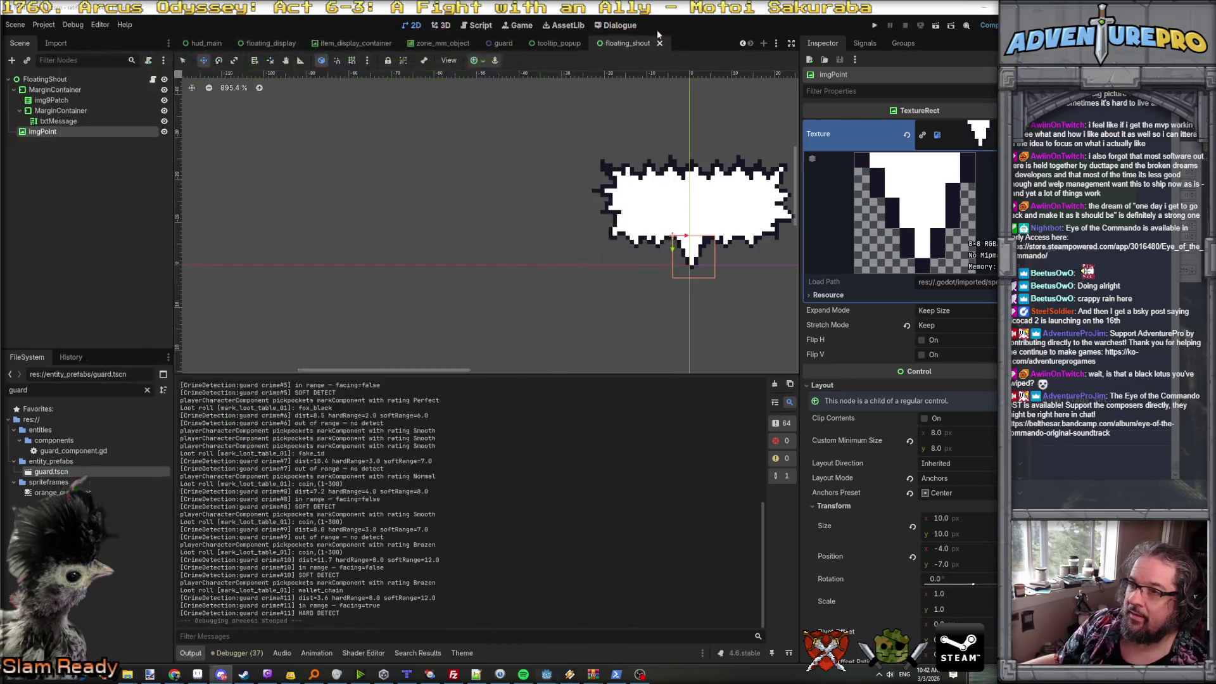
{"action": "left_click", "coordinate": [480, 25]}
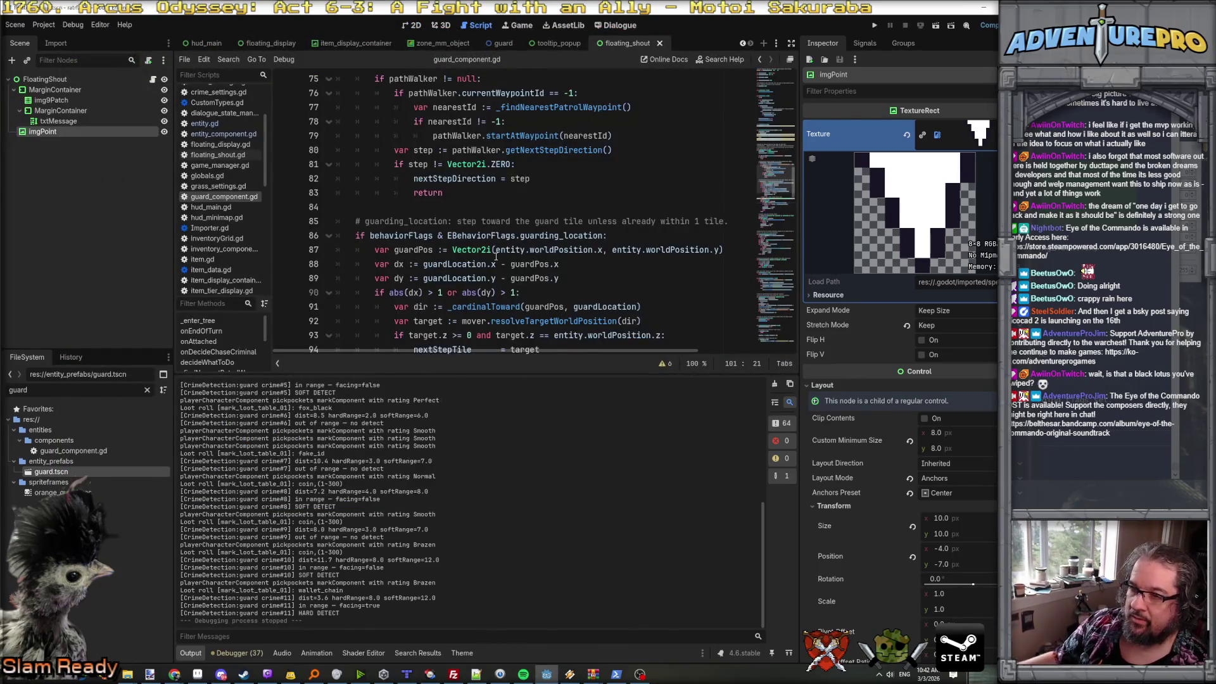
{"action": "scroll", "coordinate": [496, 257], "scroll_direction": "down", "scroll_amount": 20}
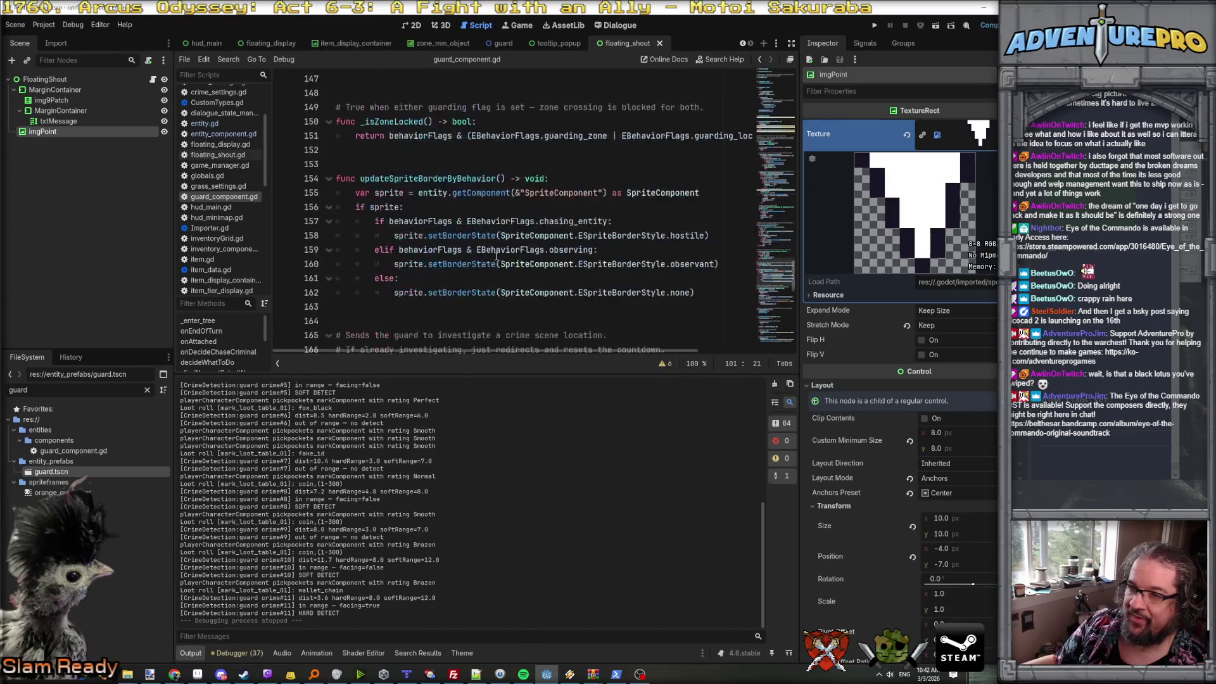
{"action": "scroll", "coordinate": [496, 257], "scroll_direction": "down", "scroll_amount": 15}
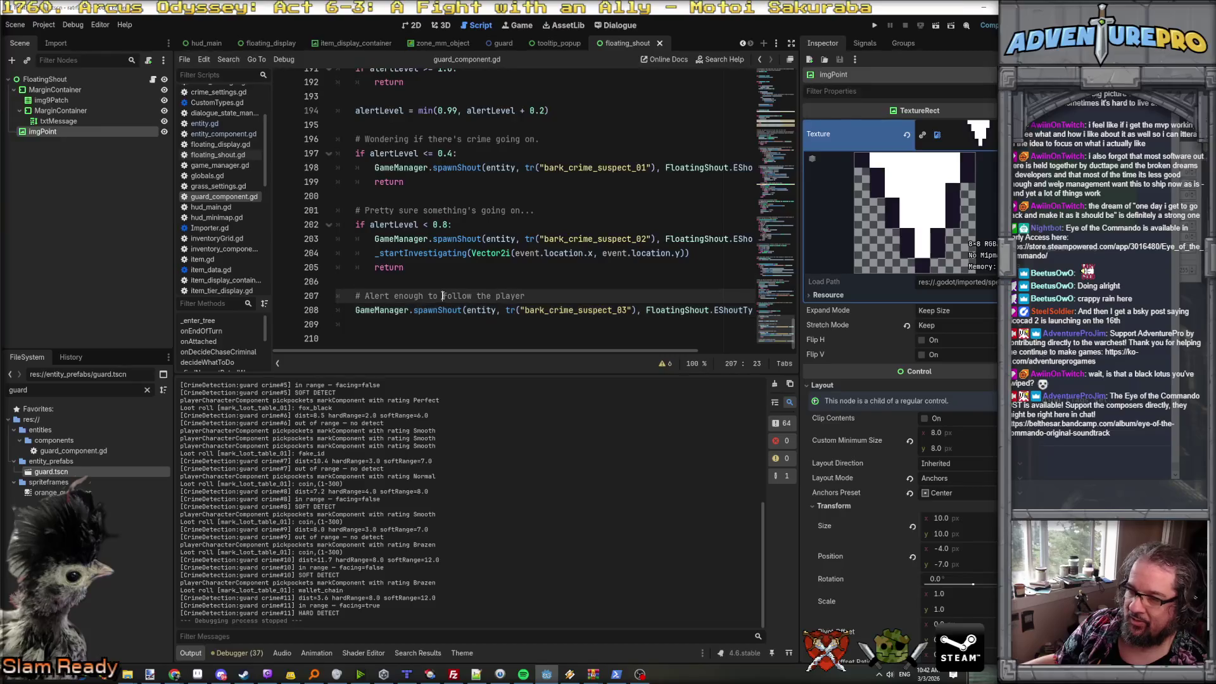
- Change line 202's shout condition from '<= 0.8' to '< 0.7' and relaunch the game
{"action": "left_click", "coordinate": [426, 224]}
{"action": "key", "text": "Delete"}
{"action": "left_click", "coordinate": [416, 309]}
{"action": "type", "text": "f"}
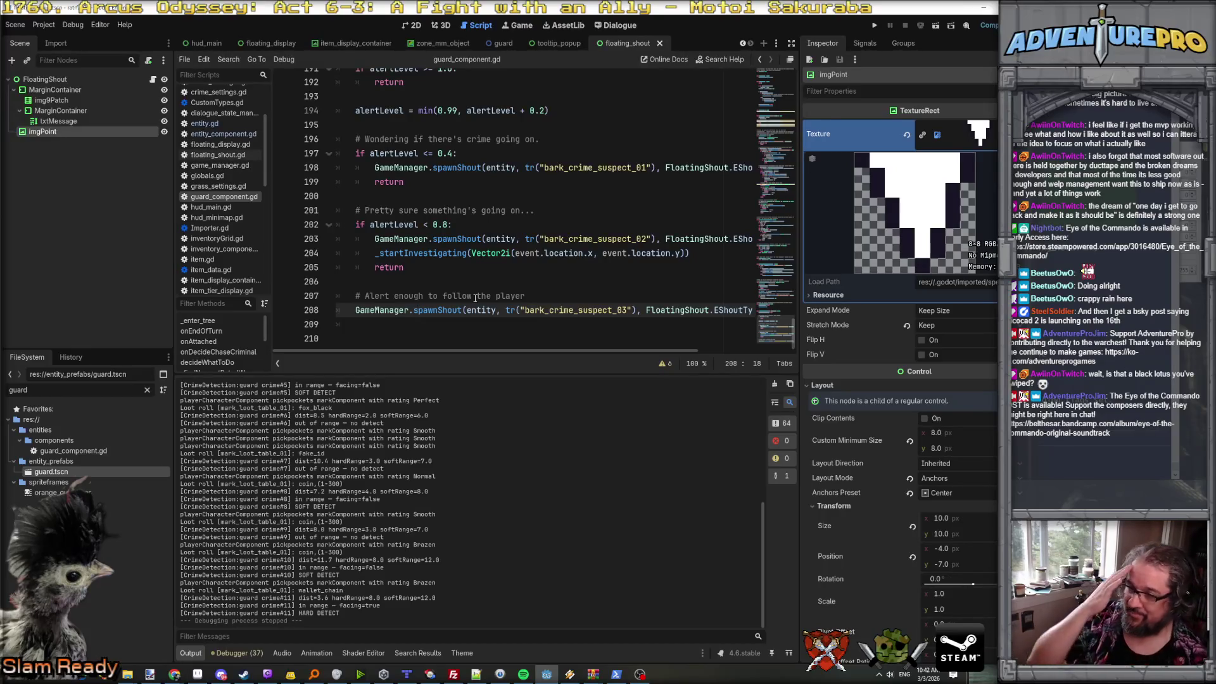
{"action": "double_click", "coordinate": [447, 224]}
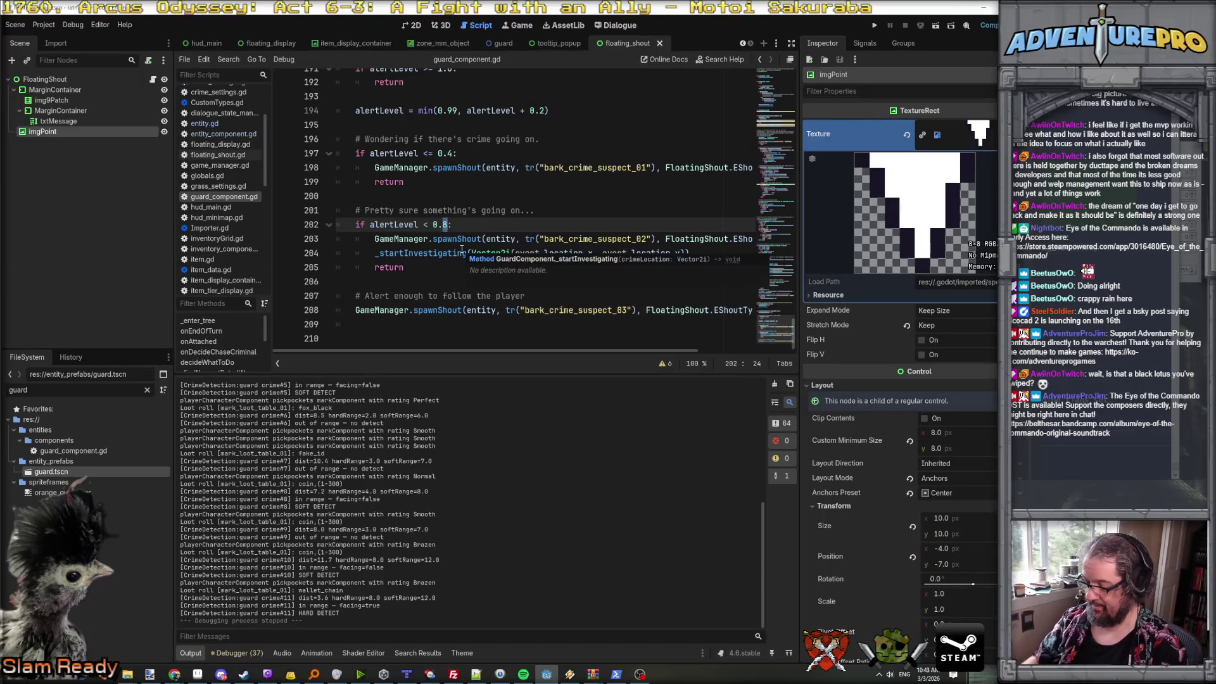
{"action": "type", "text": "7"}
{"action": "left_click", "coordinate": [562, 181]}
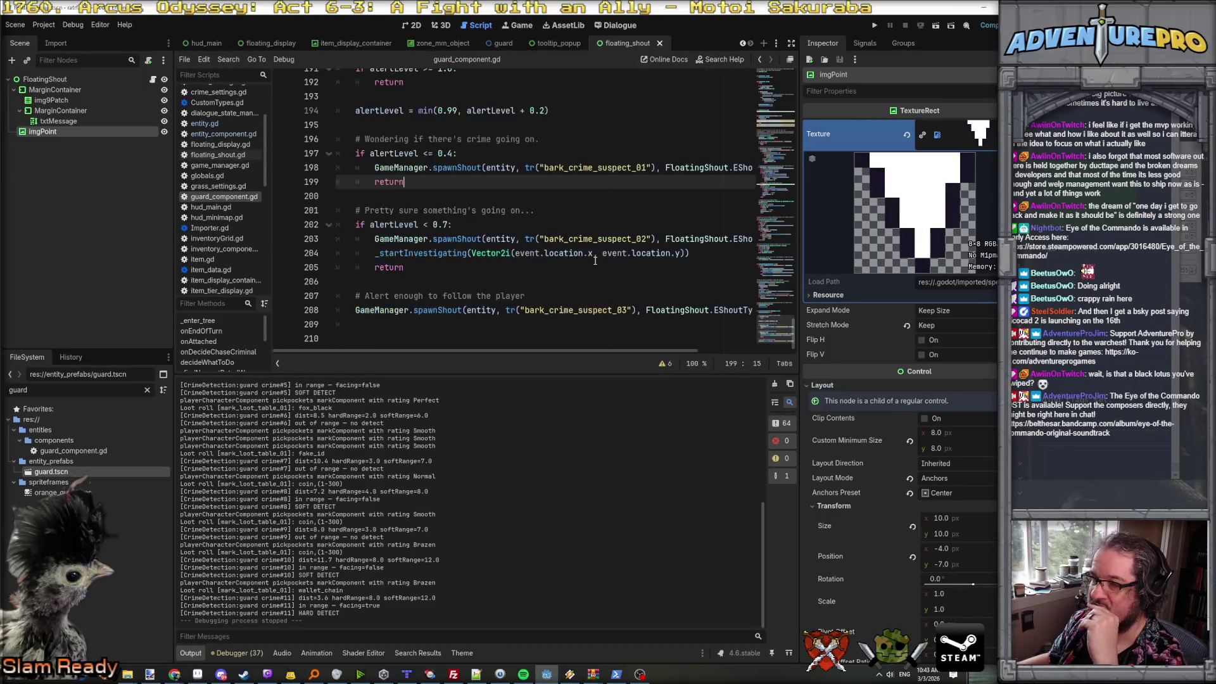
{"action": "left_click", "coordinate": [875, 26]}
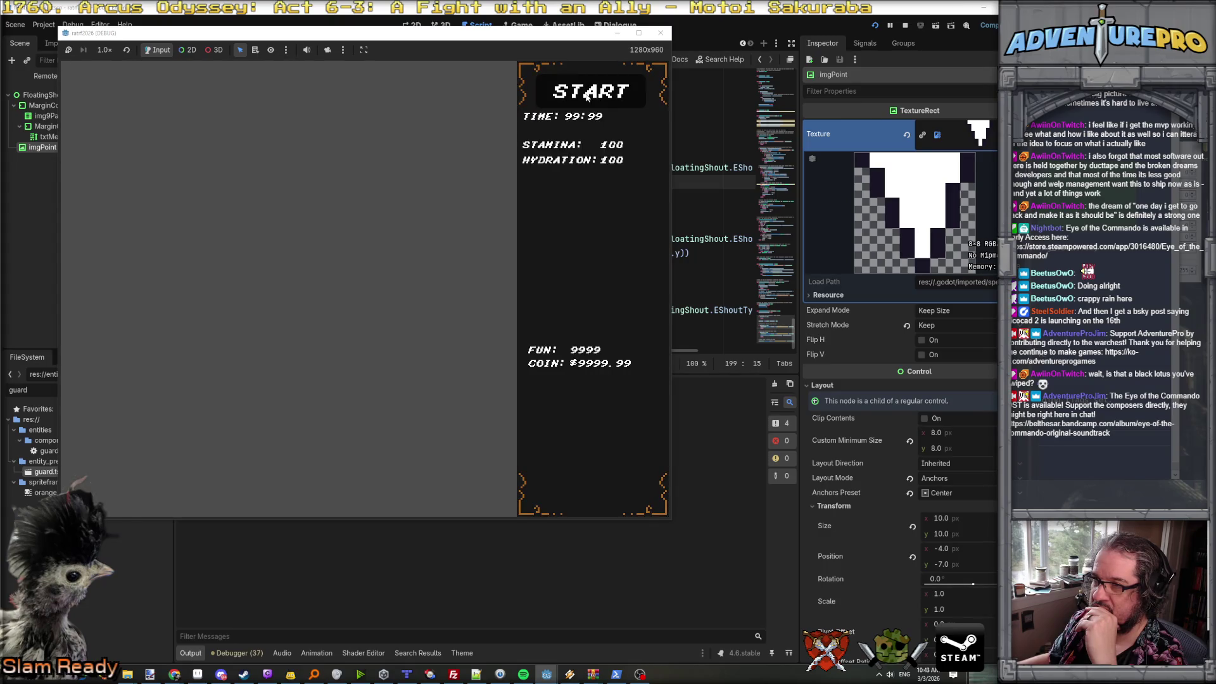
- Start a new run and pickpocket three guards until one shouts BARK_CRIME_SUSPECT_03
{"action": "left_click", "coordinate": [587, 95]}
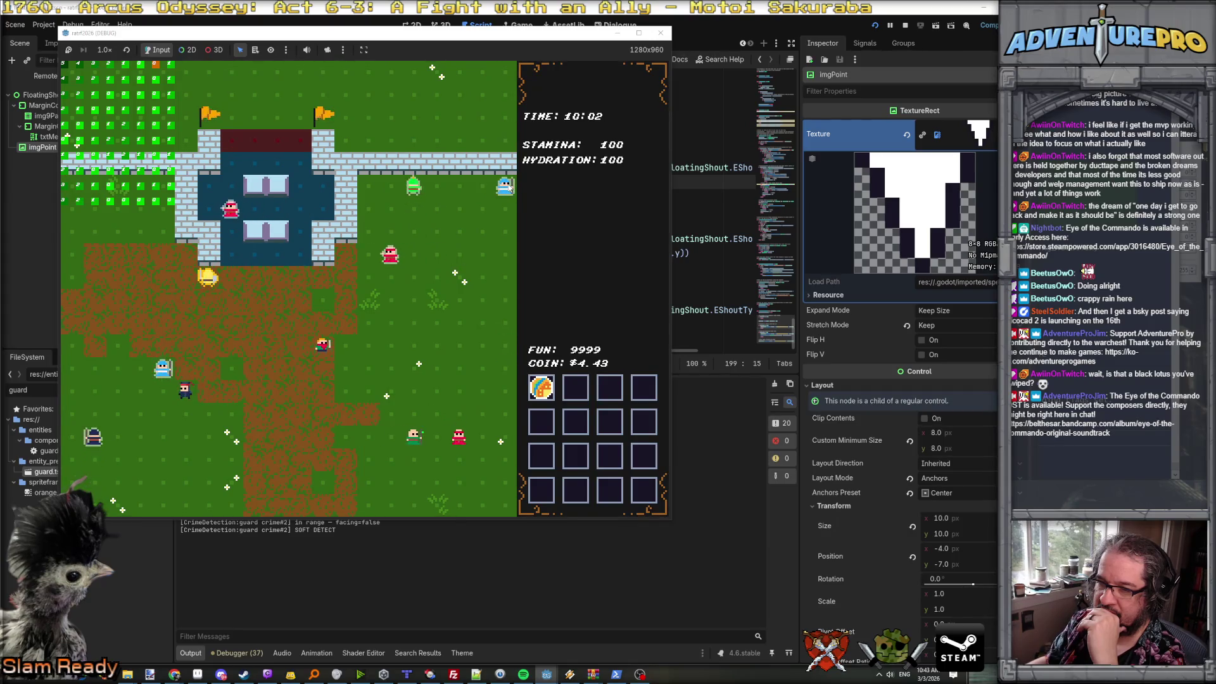
{"action": "key", "text": "e"}
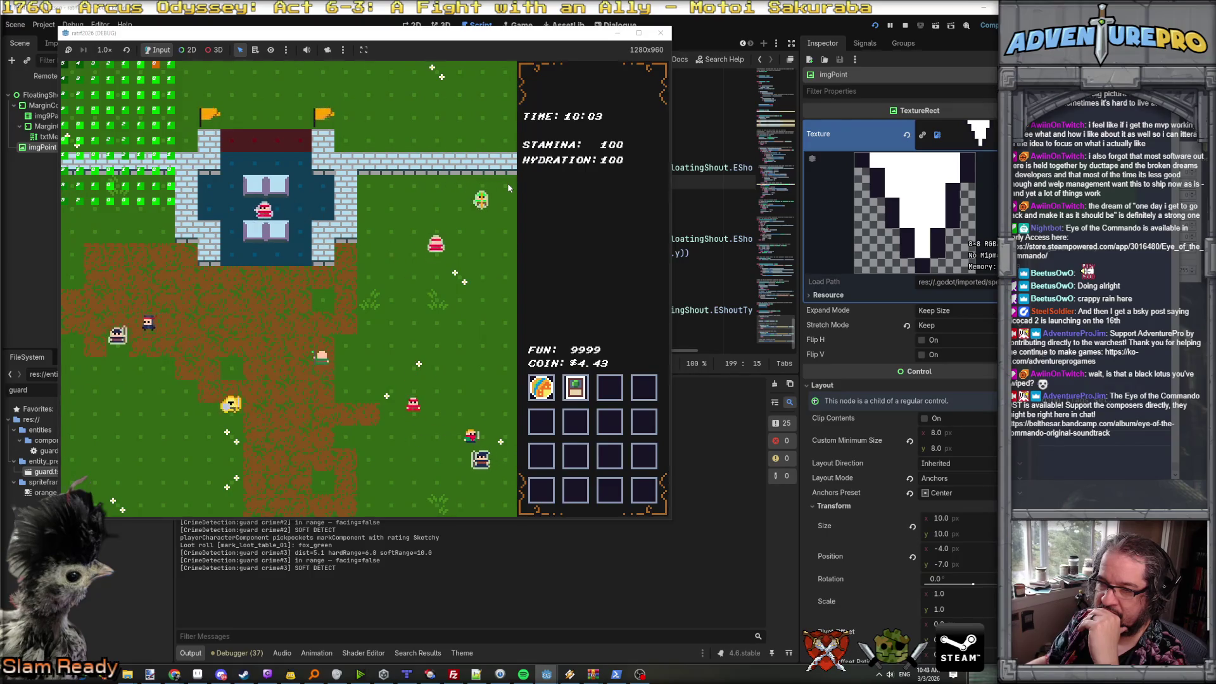
{"action": "key", "text": "e"}
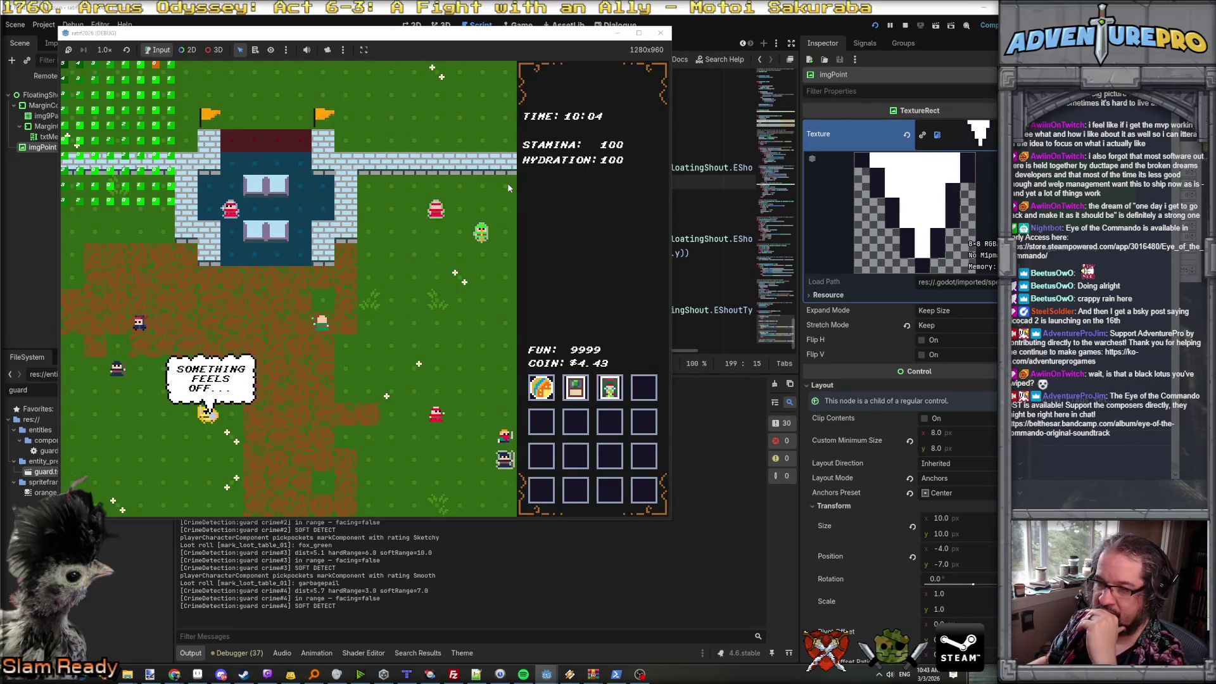
{"action": "key", "text": "e"}
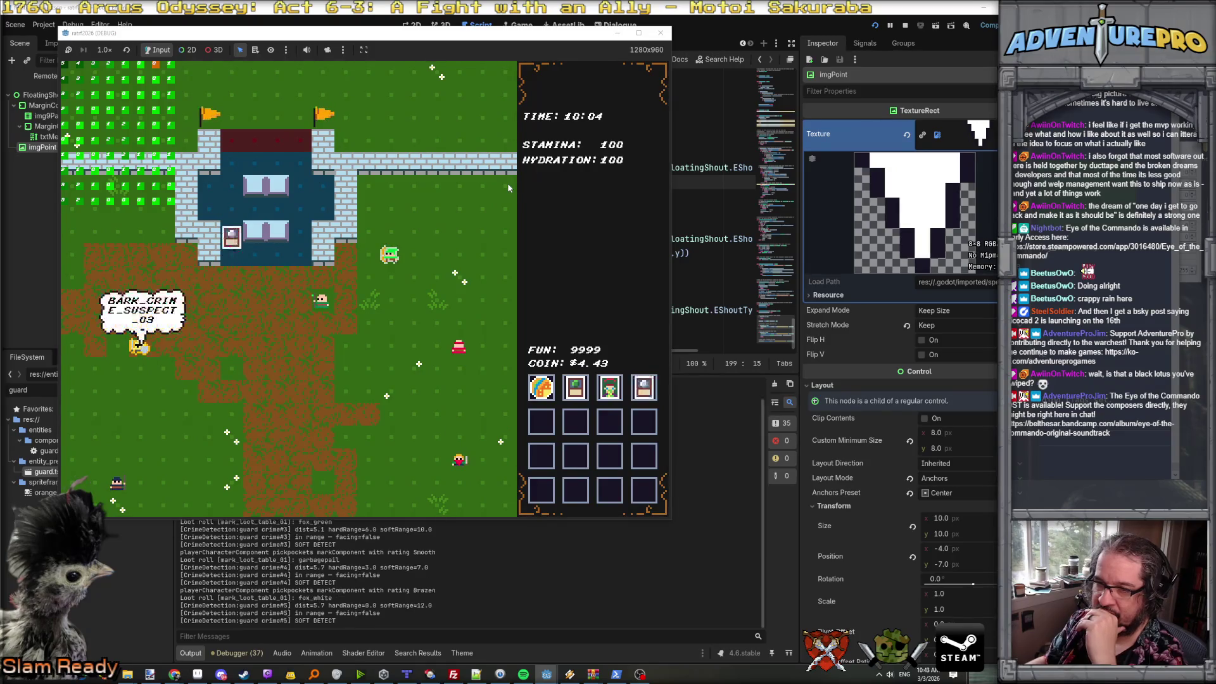